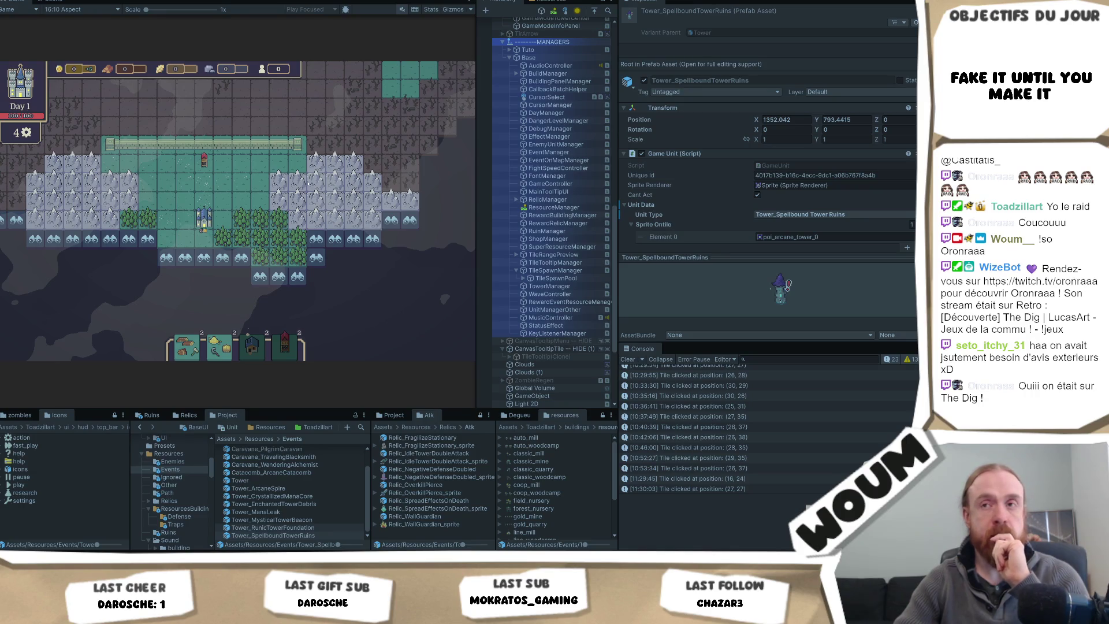
Step: Select a map tile in the running game to log position (31, 23), then bring up Chrome
left_click(363, 324)
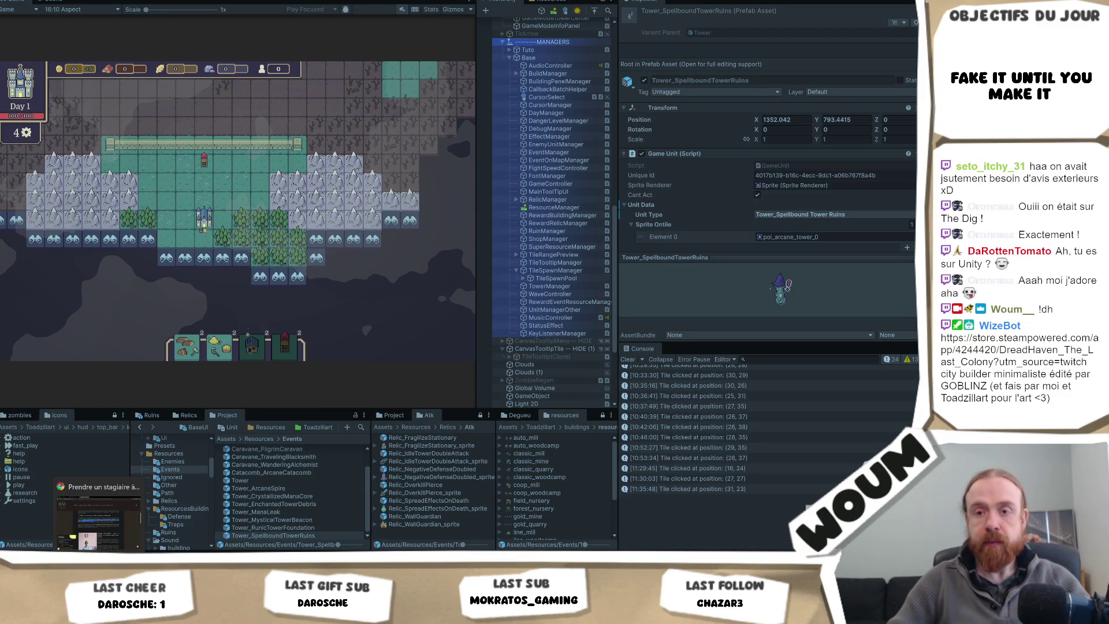
left_click(109, 534)
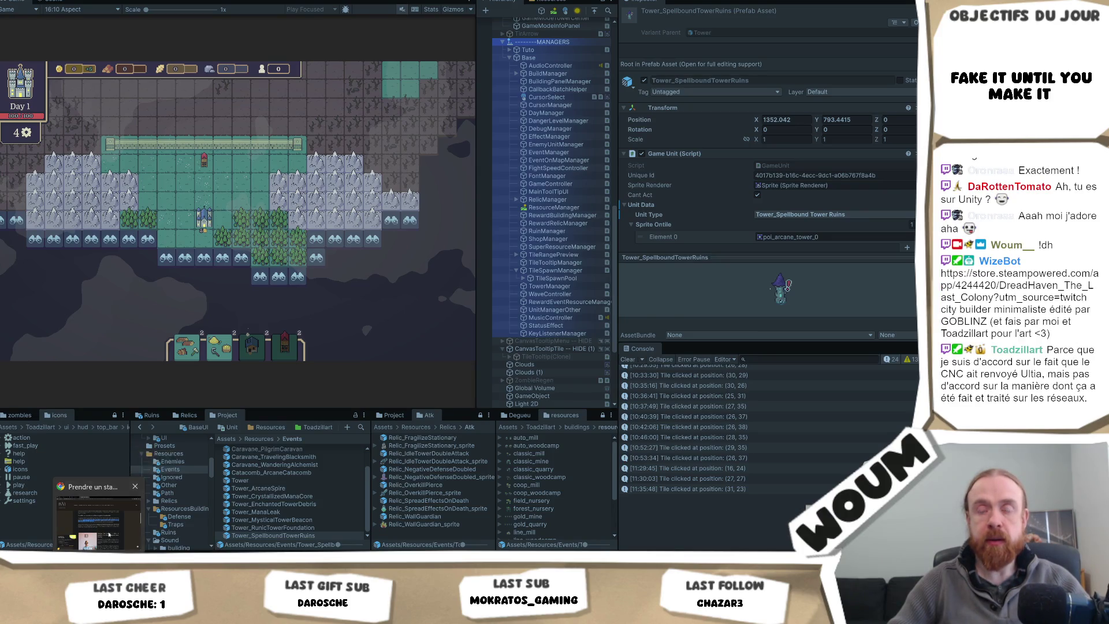
Step: Show the DreadHaven: The Last Colony store tab, load its trailer and pause it
key("ctrl+Tab")
scroll(456, 277, "up", 3)
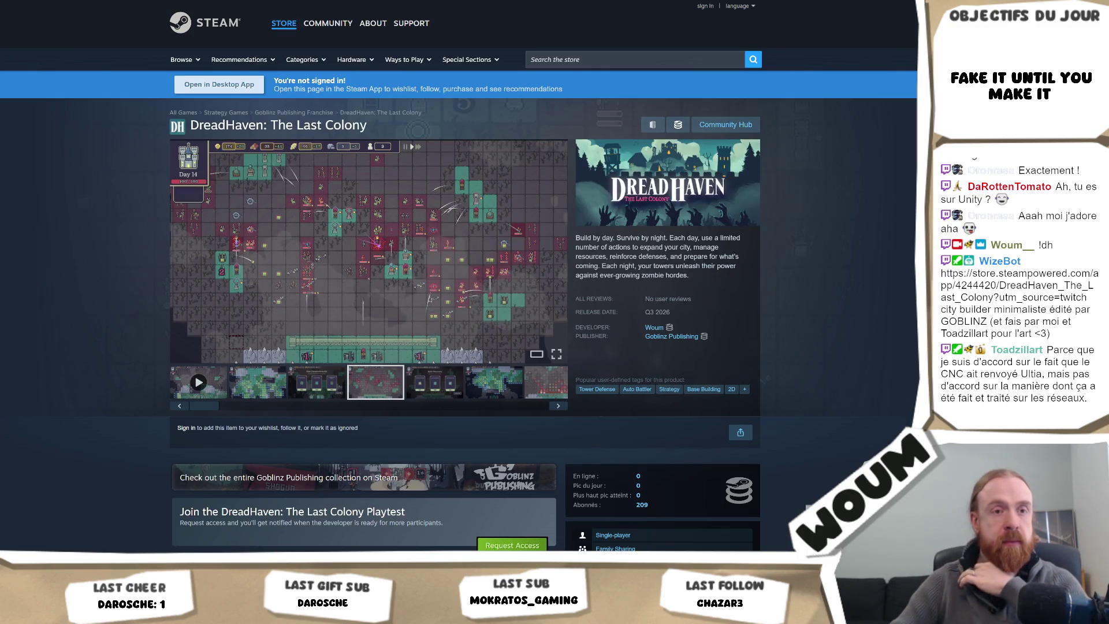
mouse_move(475, 264)
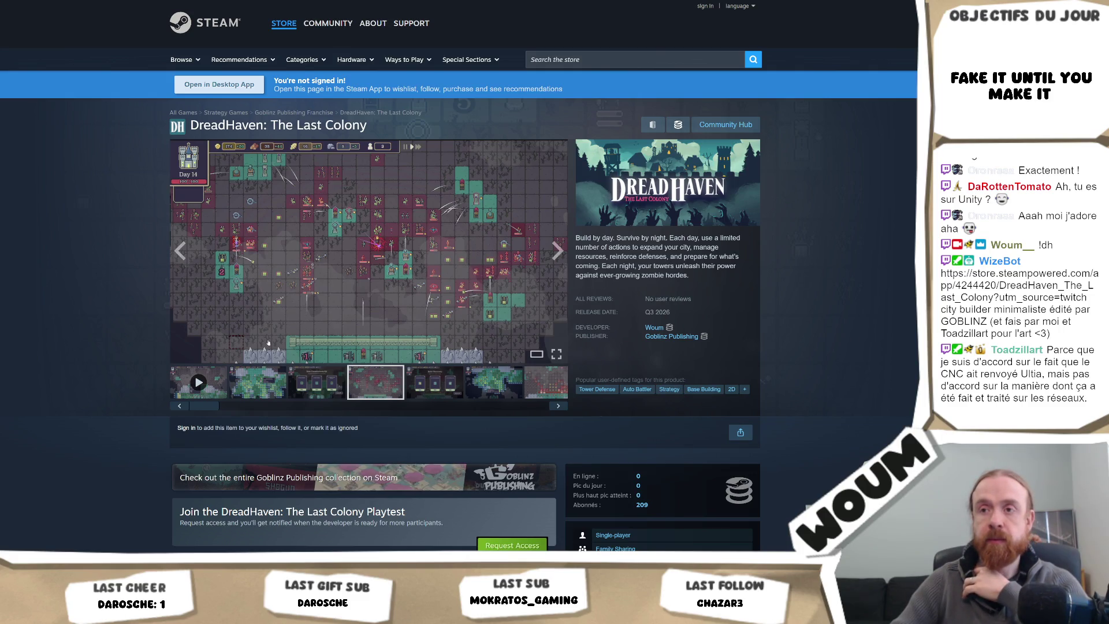
left_click(218, 389)
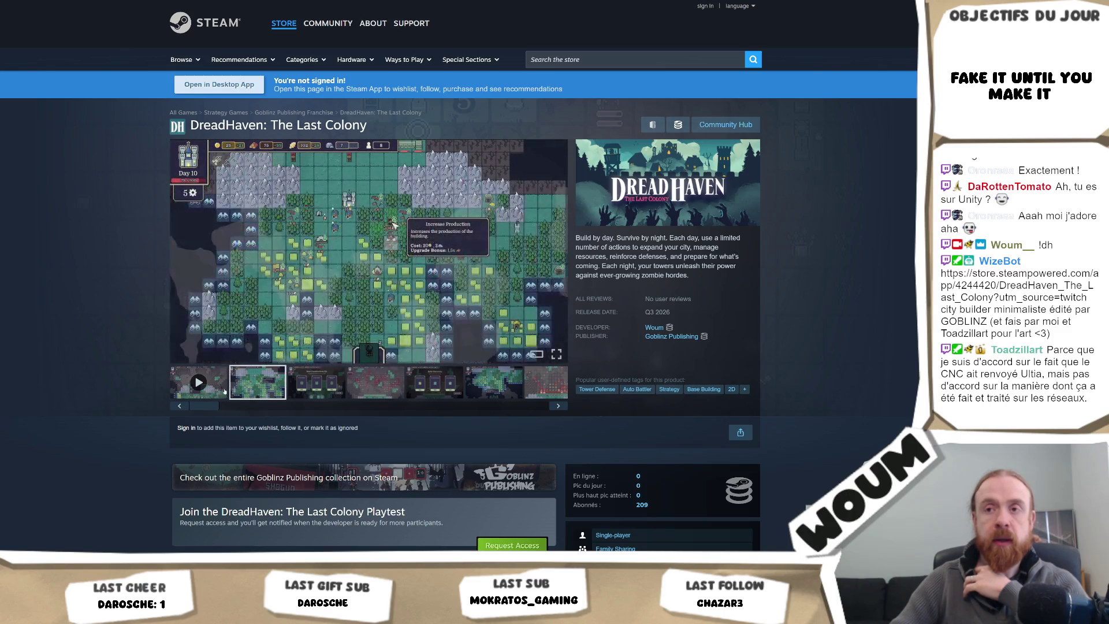
left_click(323, 287)
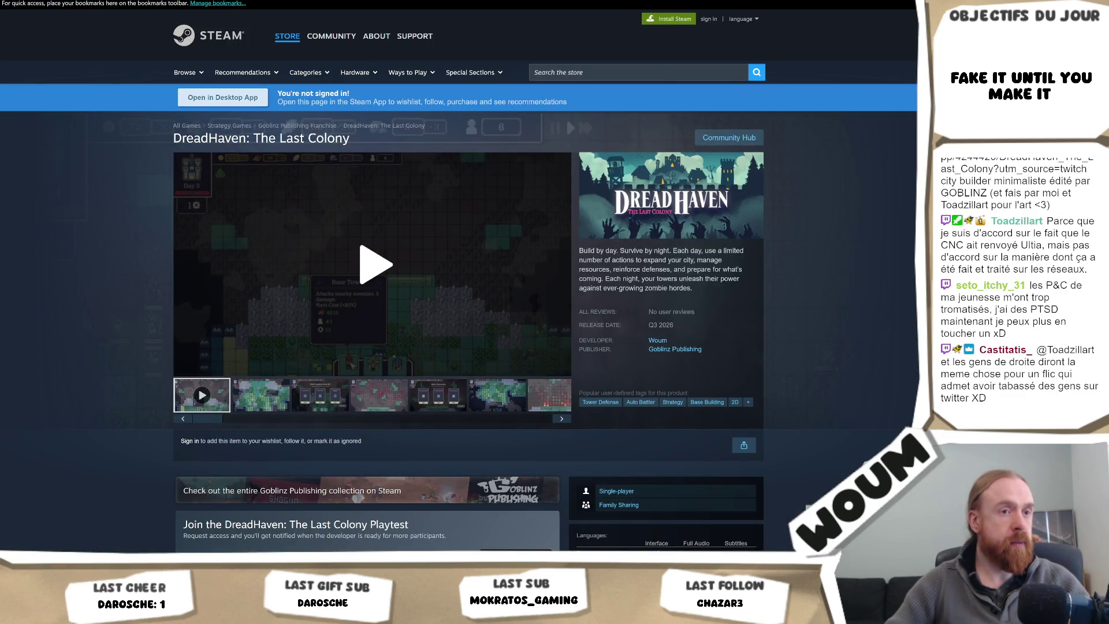
Step: Play the DreadHaven: The Last Colony trailer through to its closing wishlist screen
left_click(470, 314)
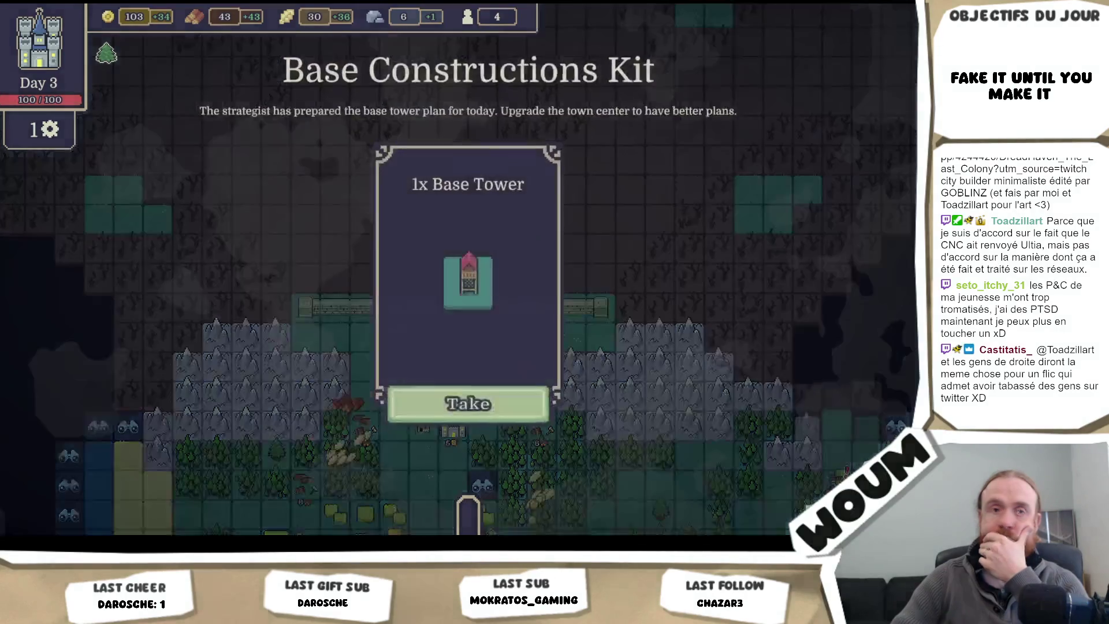
left_click(525, 399)
left_click_drag(417, 508, 508, 343)
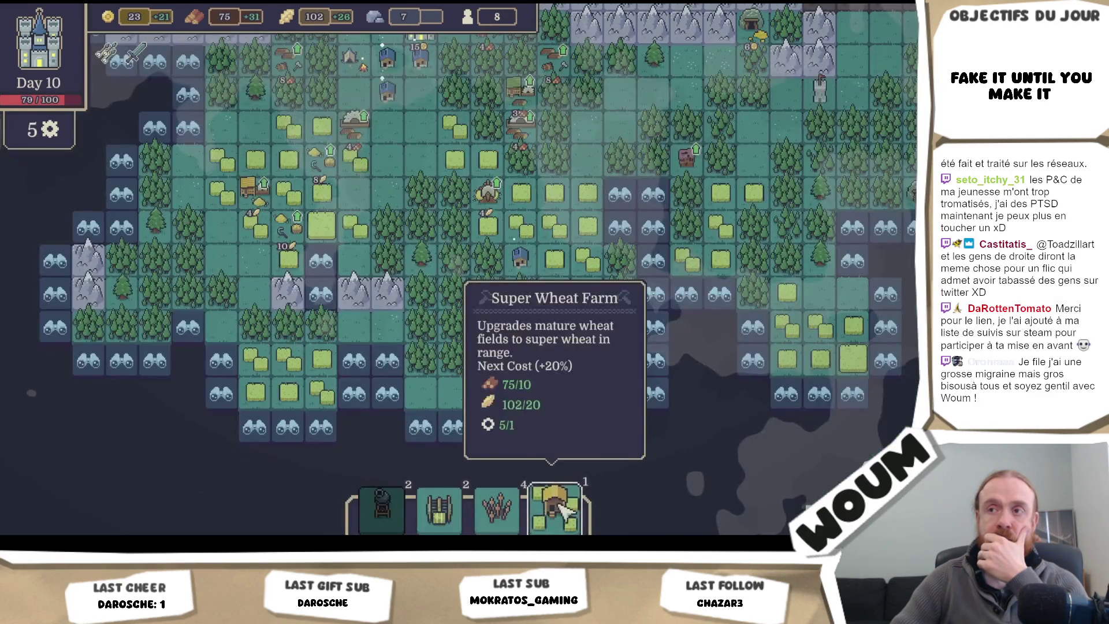
mouse_move(556, 507)
left_mouse_down()
mouse_move(820, 354)
mouse_move(811, 341)
left_mouse_up()
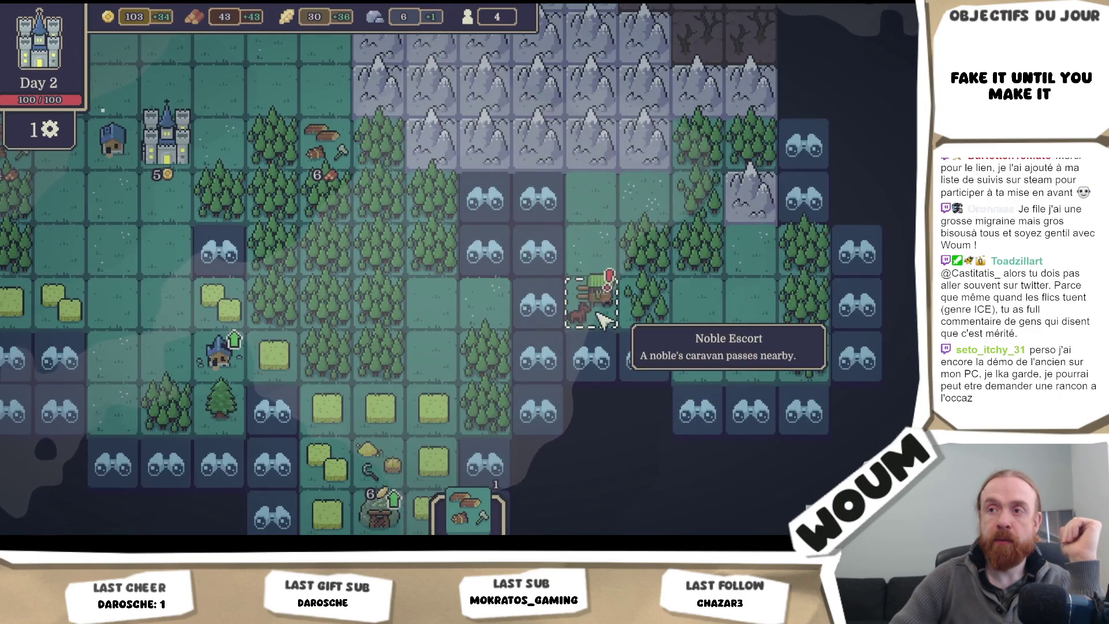
left_click(599, 312)
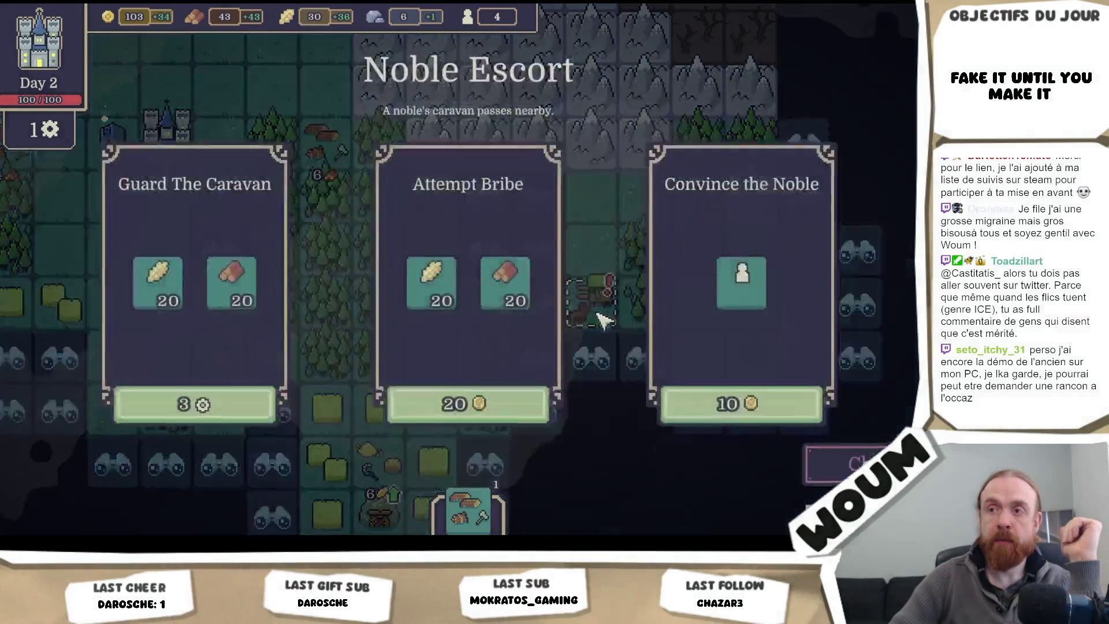
left_click(462, 403)
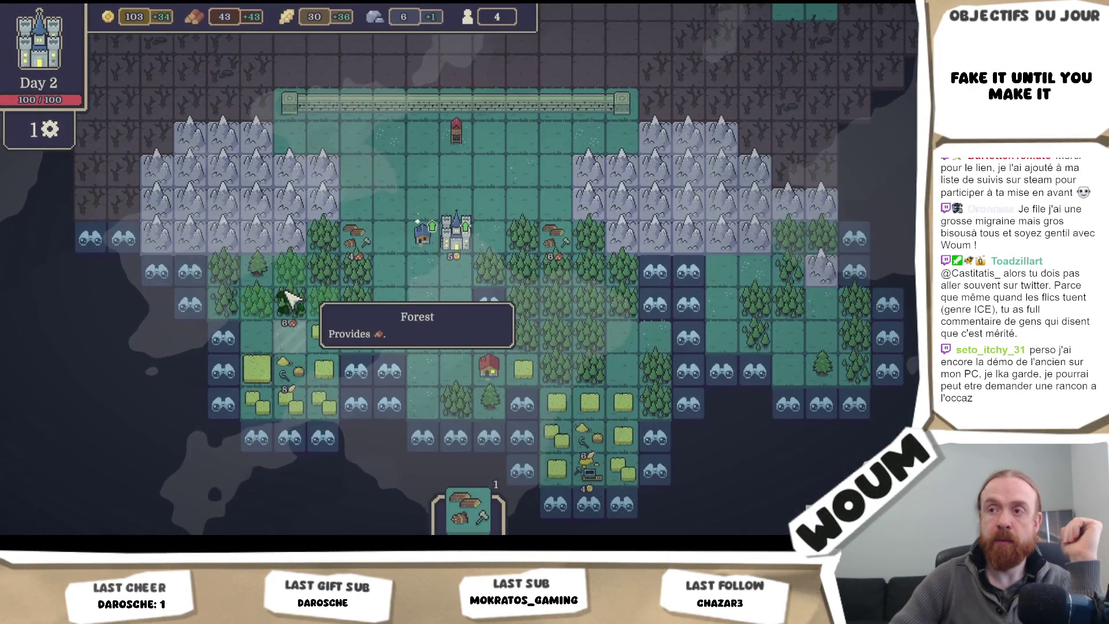
left_click(301, 318)
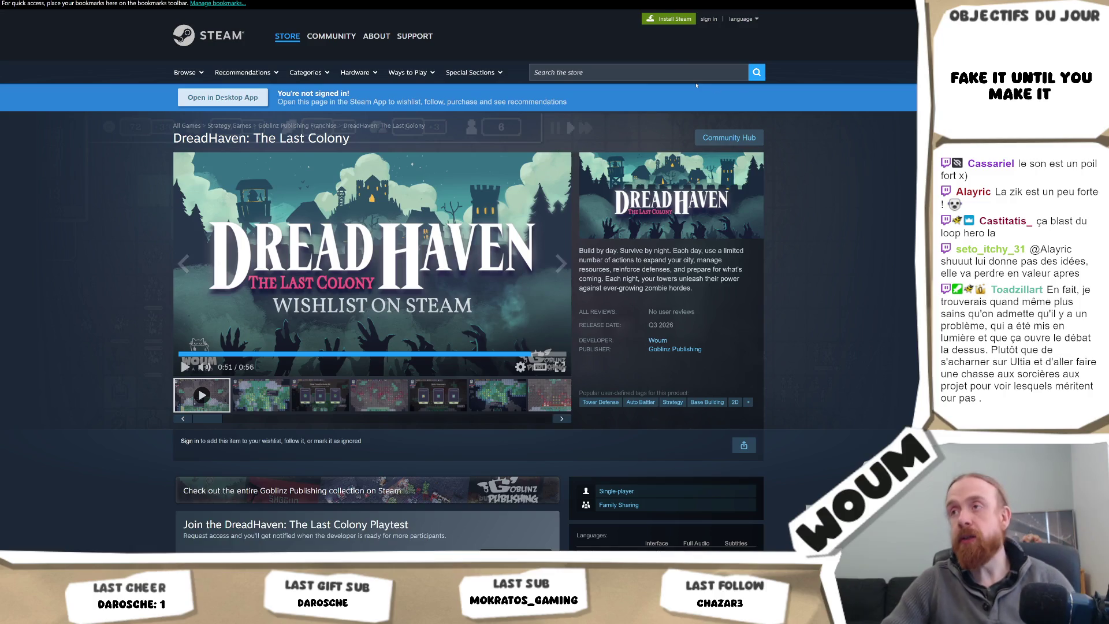
left_click(635, 72)
Step: Search the store for 'dreadha', open Dreadhaven: Prototype, and show a screenshot
type("dreadh")
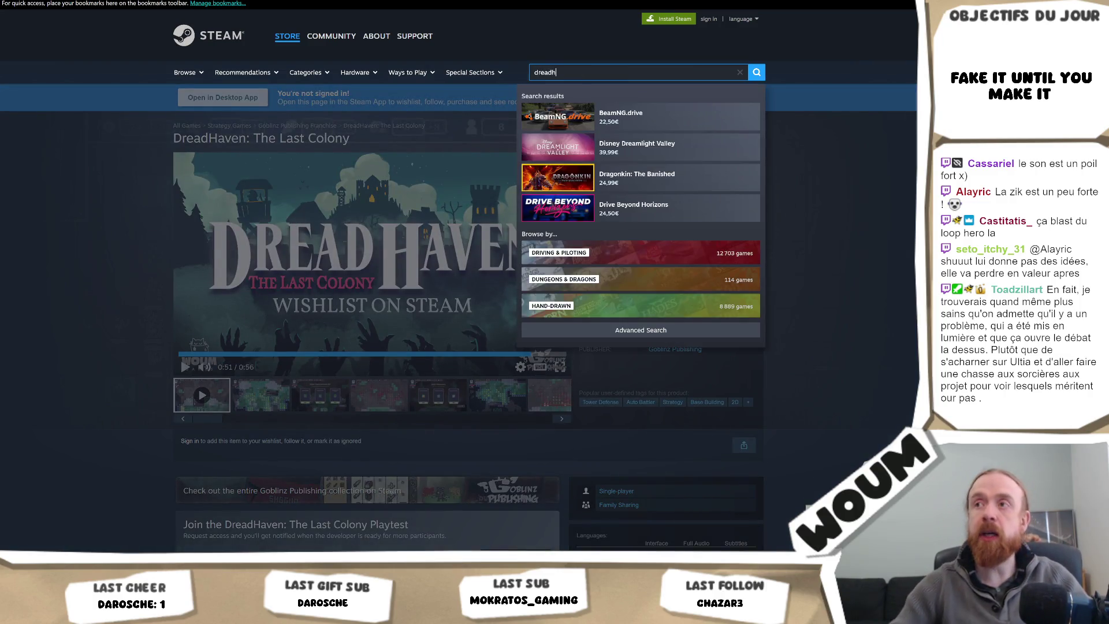
type("a")
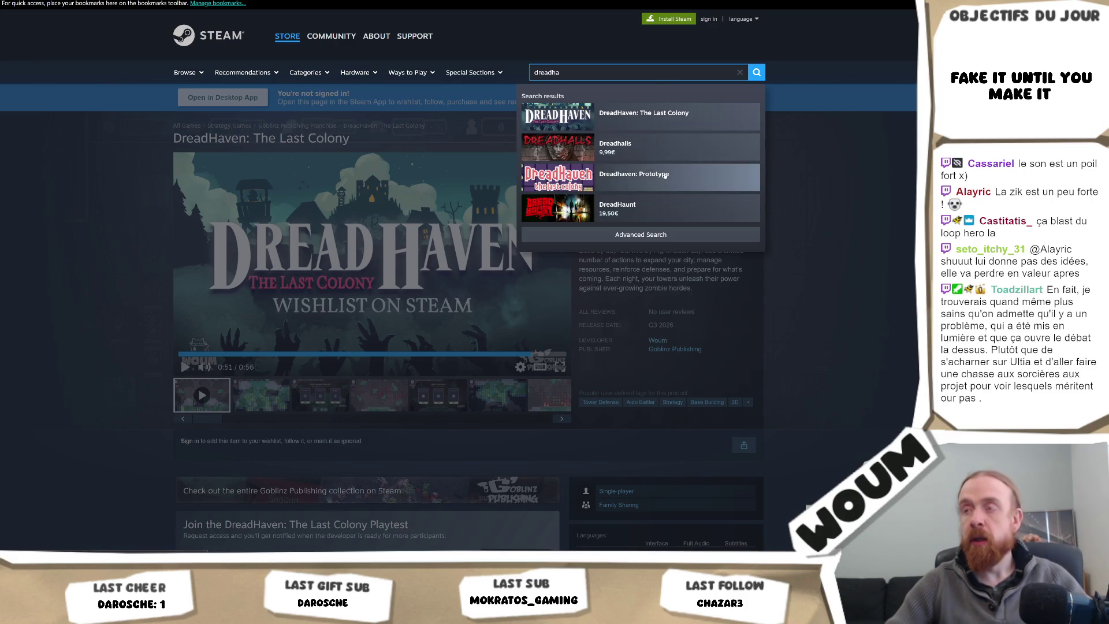
left_click(665, 176)
left_click(379, 395)
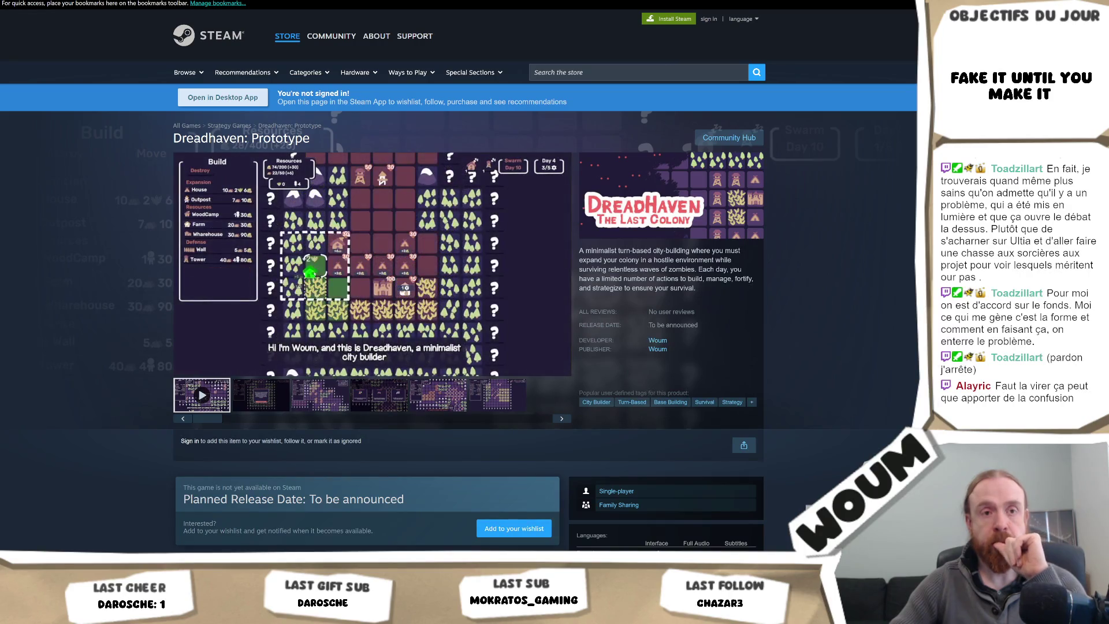
Step: Pause the Dreadhaven: Prototype trailer at 0:02 of 0:28
left_click(269, 288)
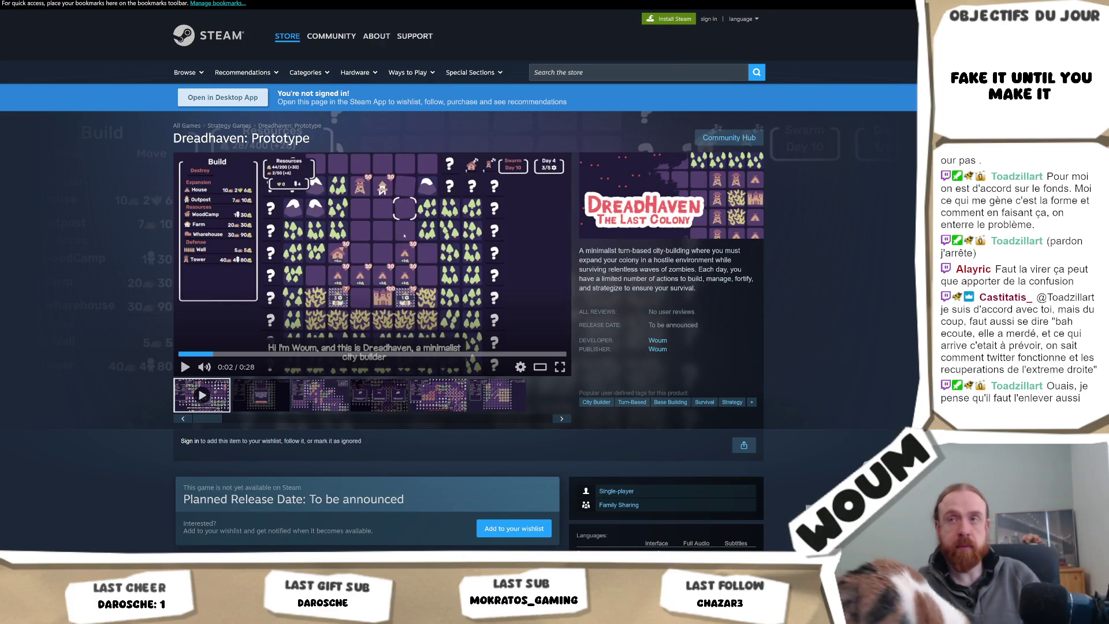
Step: Switch back to the DreadHaven: The Last Colony page, later returning to the Visual Studio code
key("alt+Tab")
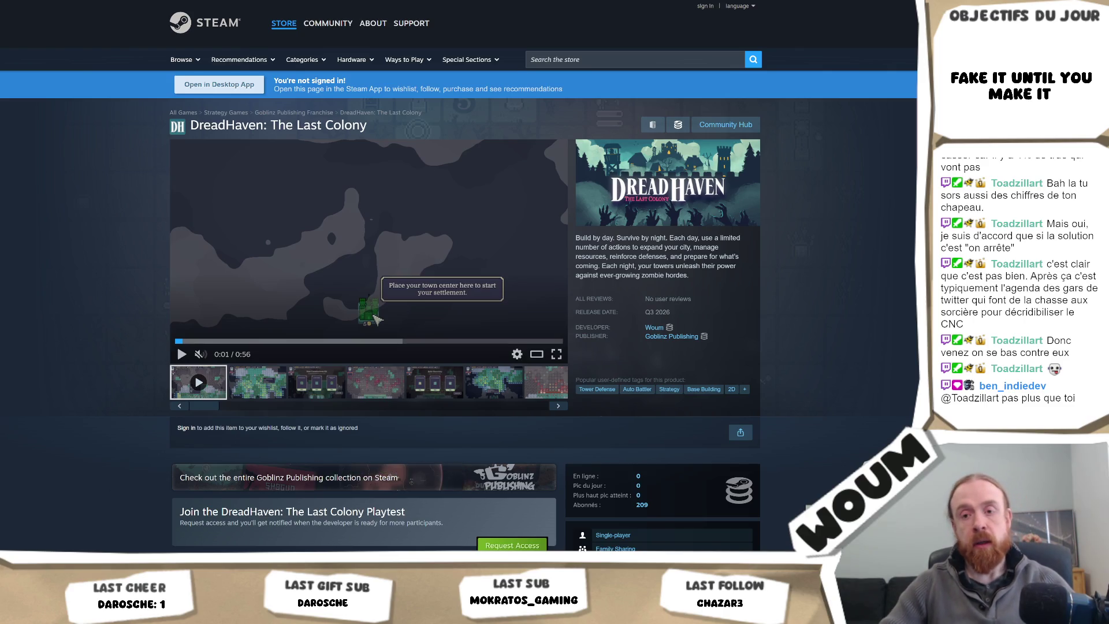
key("alt+Tab")
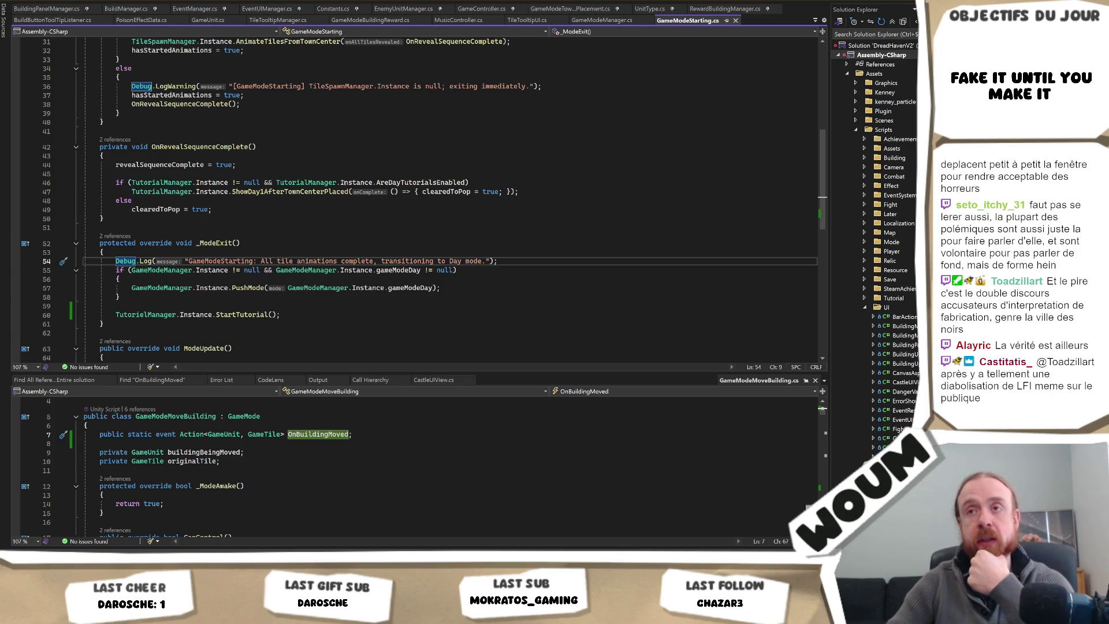
Step: Place the cursor before the semicolon of line 54's Debug.Log, then switch to Unity
left_click(520, 260)
key("Left")
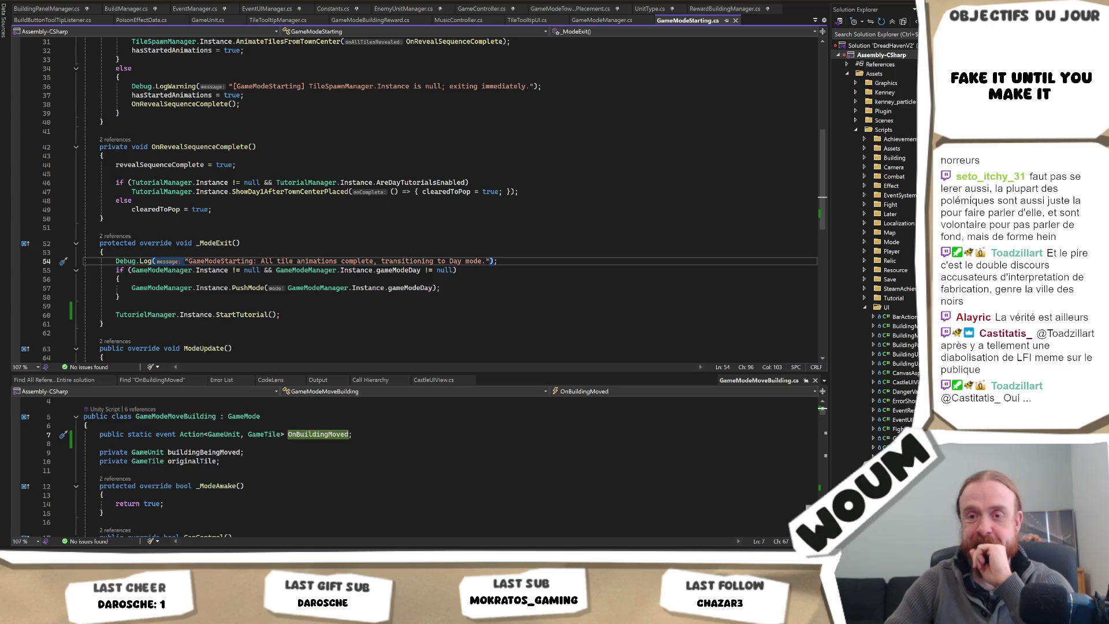
key("alt+Tab")
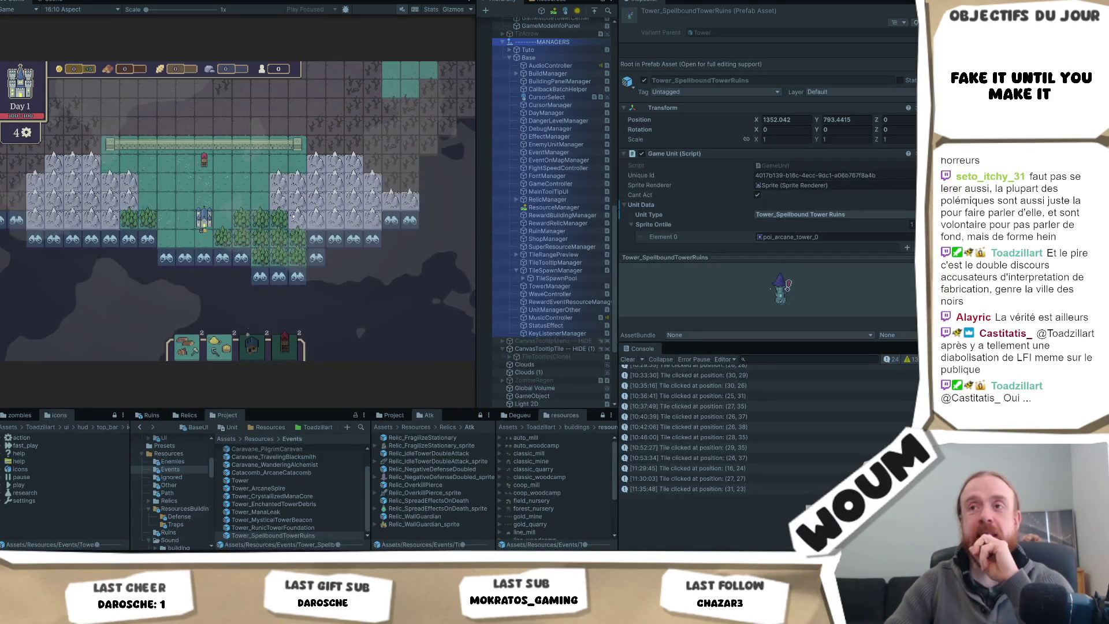
Step: Pan to the fog edge and reveal two discoverable tiles, gaining 6 wood
left_click_drag(318, 261, 286, 230)
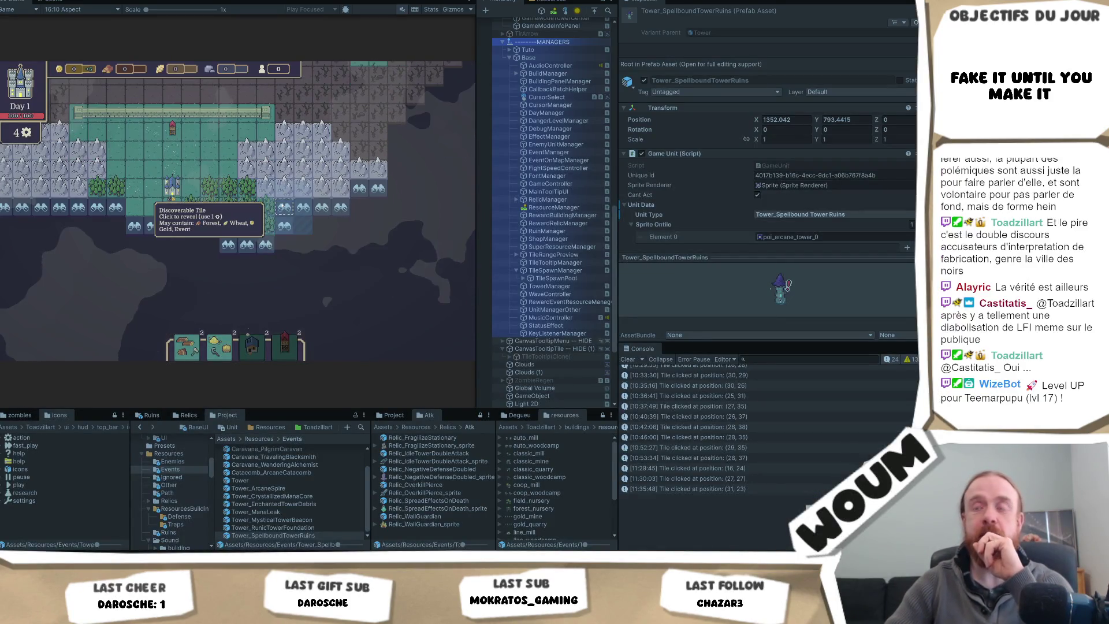
left_click(285, 230)
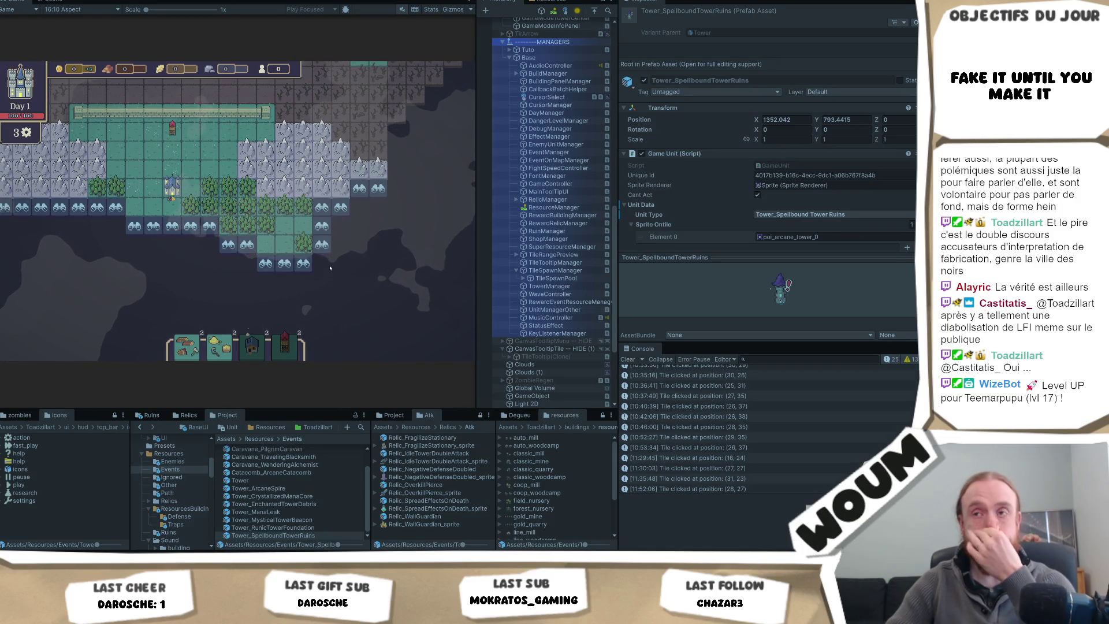
left_click(325, 225)
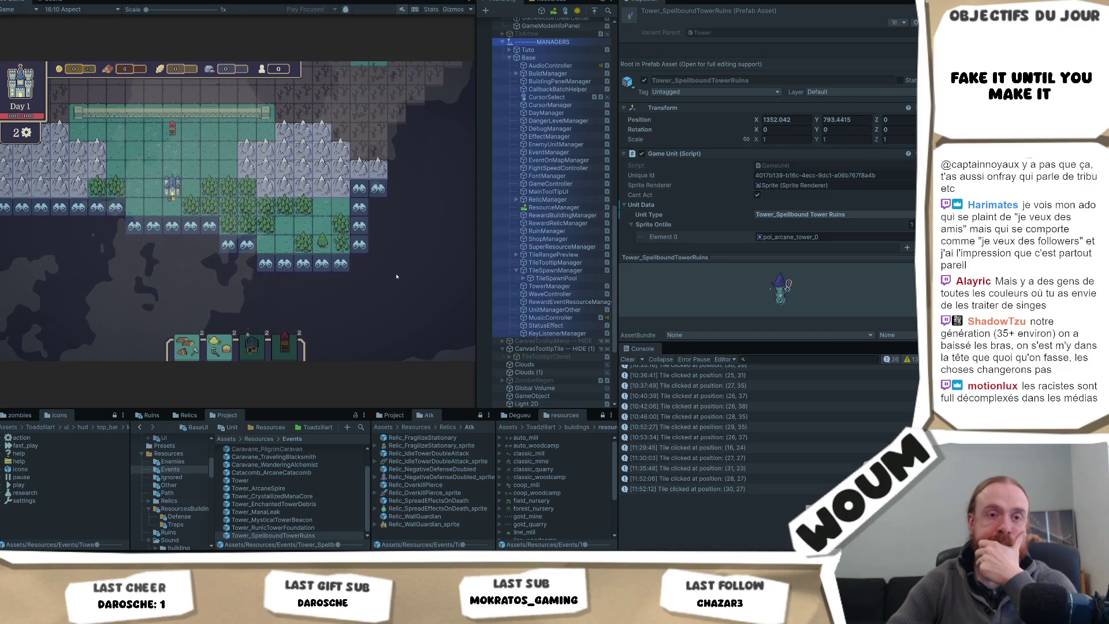
Step: Reveal the last three discoverable tiles, starting at (34, 24), to end the day
left_click(359, 207)
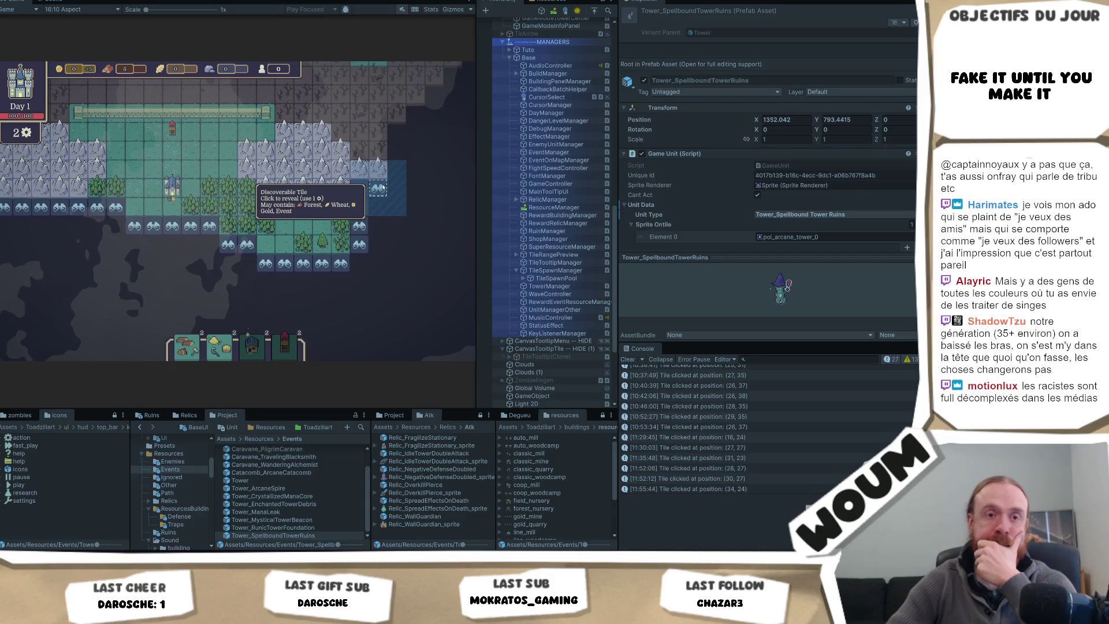
left_click(380, 188)
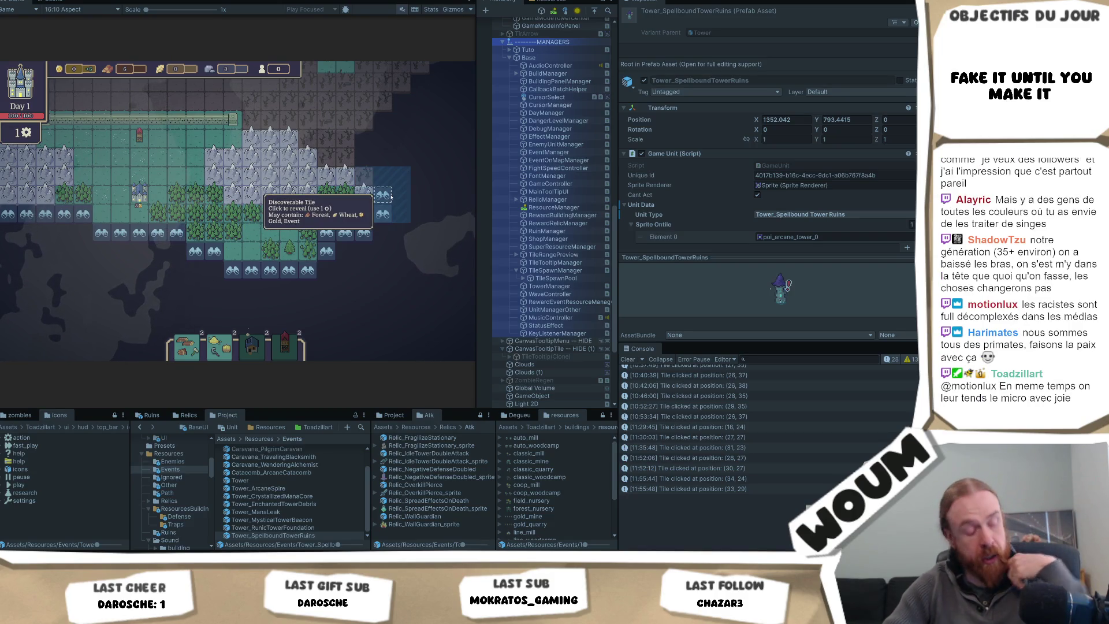
left_click(392, 200)
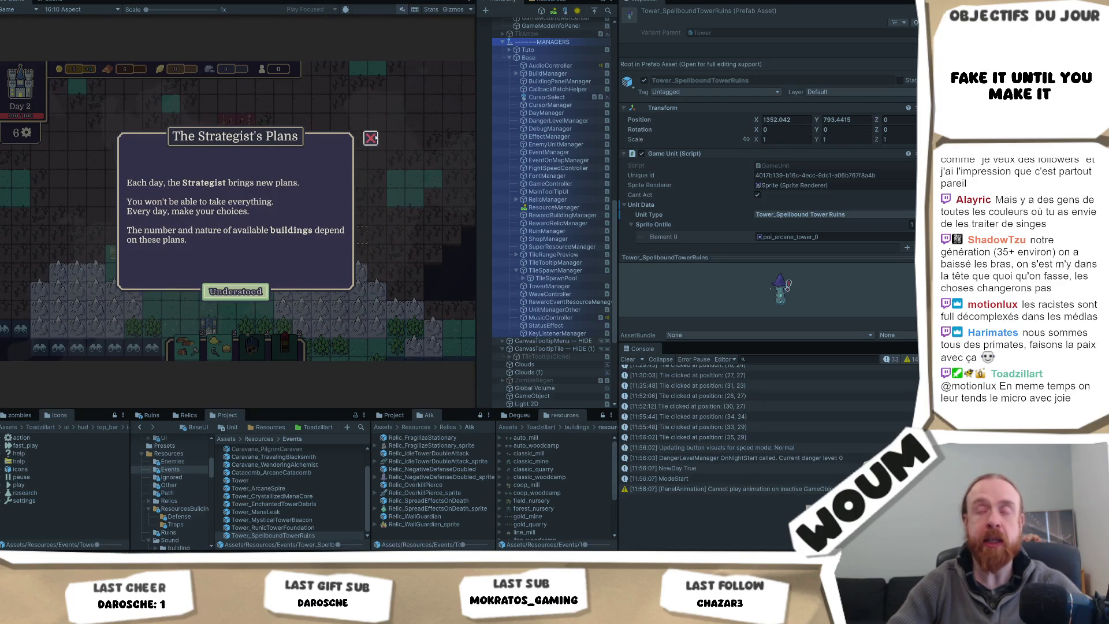
Step: Dismiss The Strategist's Plans, take the 1x Chopping Camp, and reveal bottom-row tile (32, 26)
left_click(235, 291)
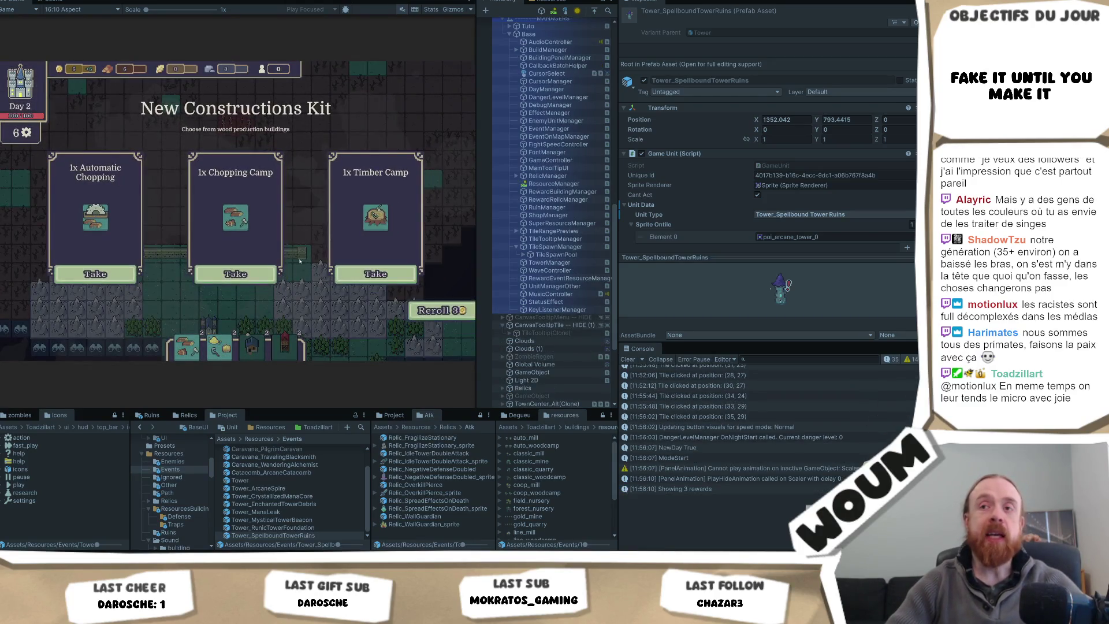
left_click(236, 275)
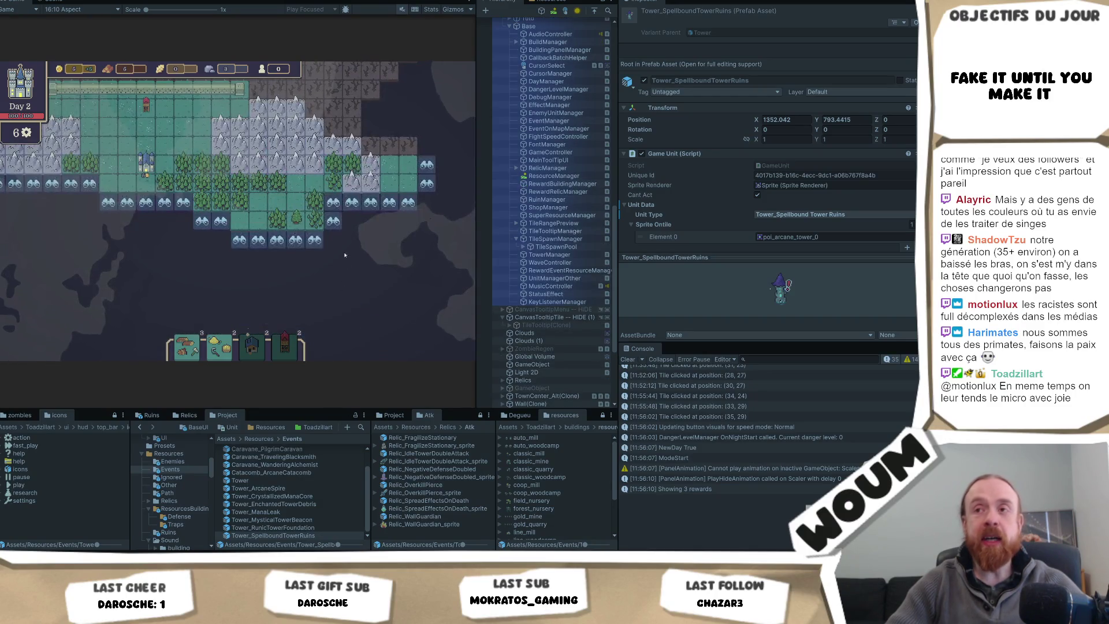
left_click(314, 240)
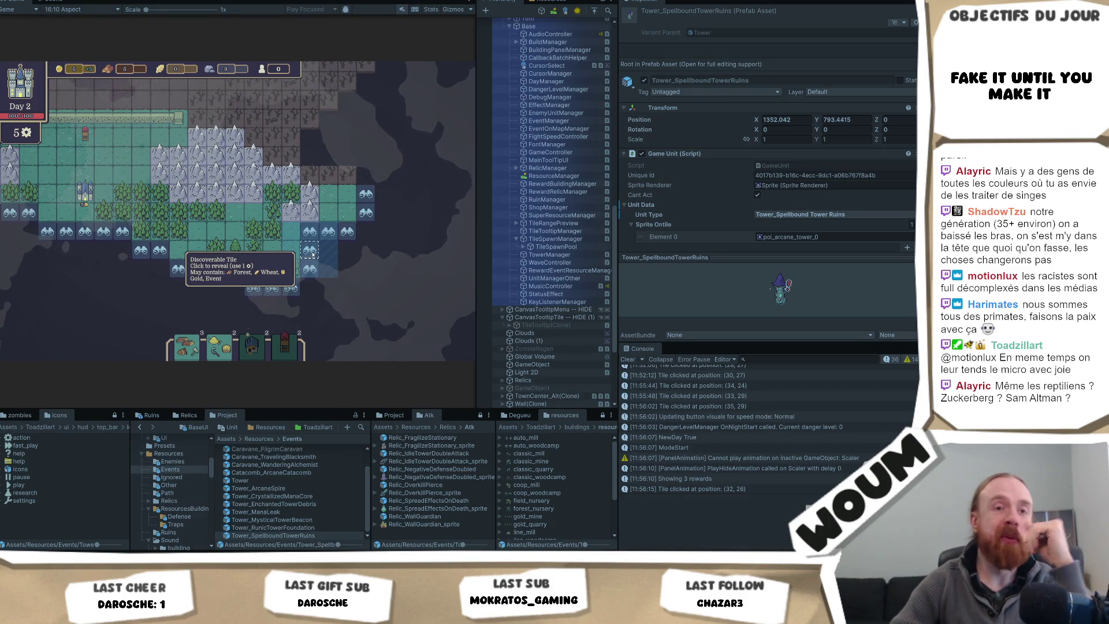
Step: Reveal discoverable tiles at (34, 26), (37, 29) and (40, 26), then return to Visual Studio
left_click(311, 251)
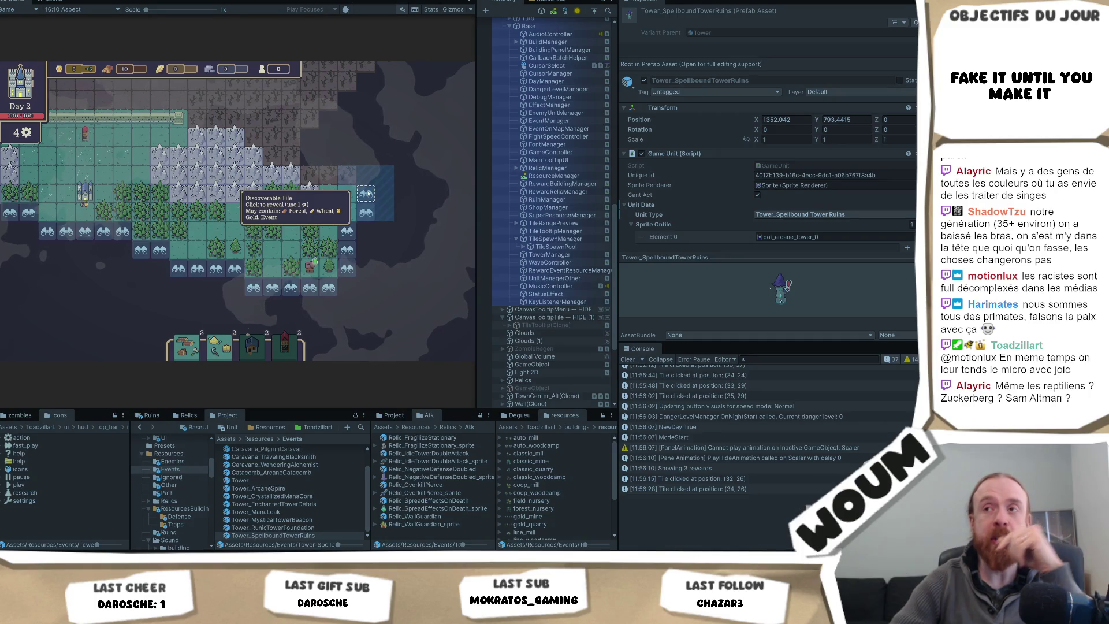
left_click(368, 193)
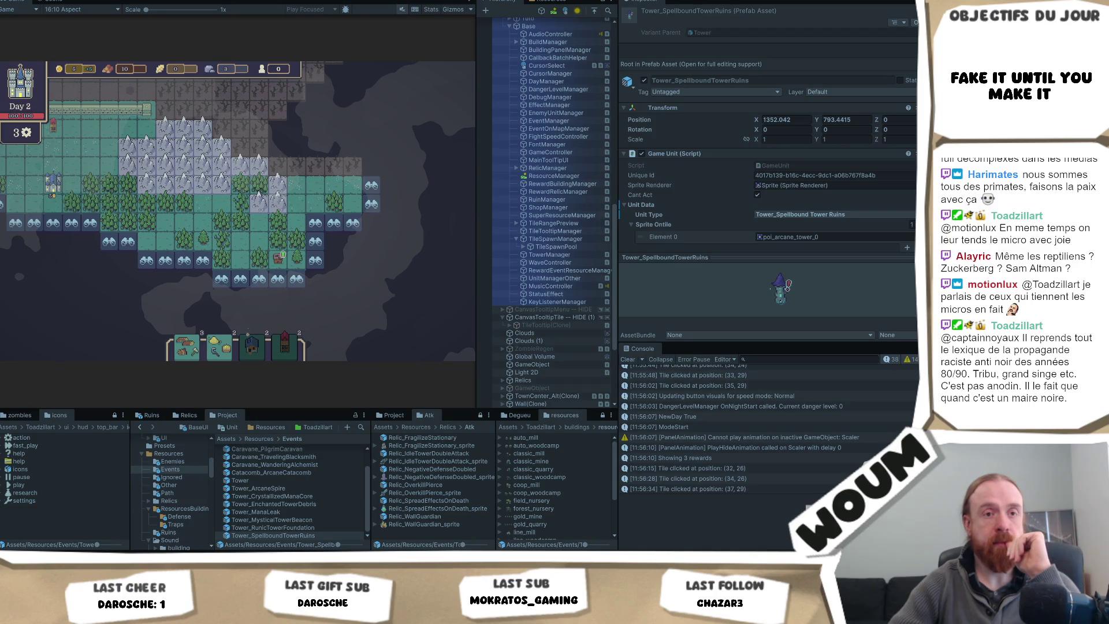
left_click(381, 250)
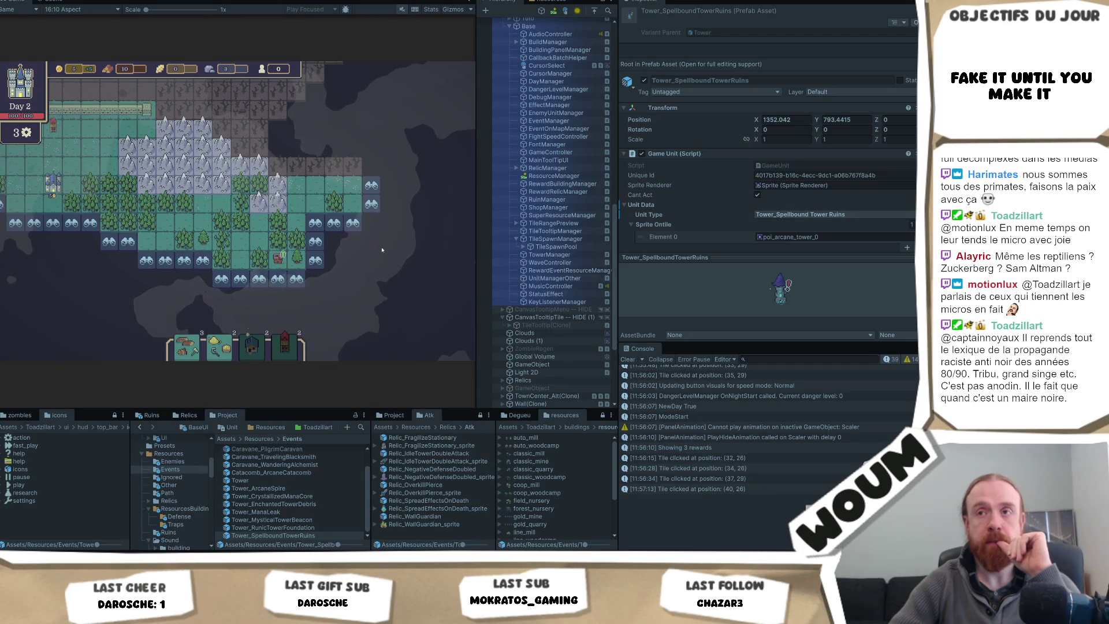
left_click_drag(381, 259, 360, 264)
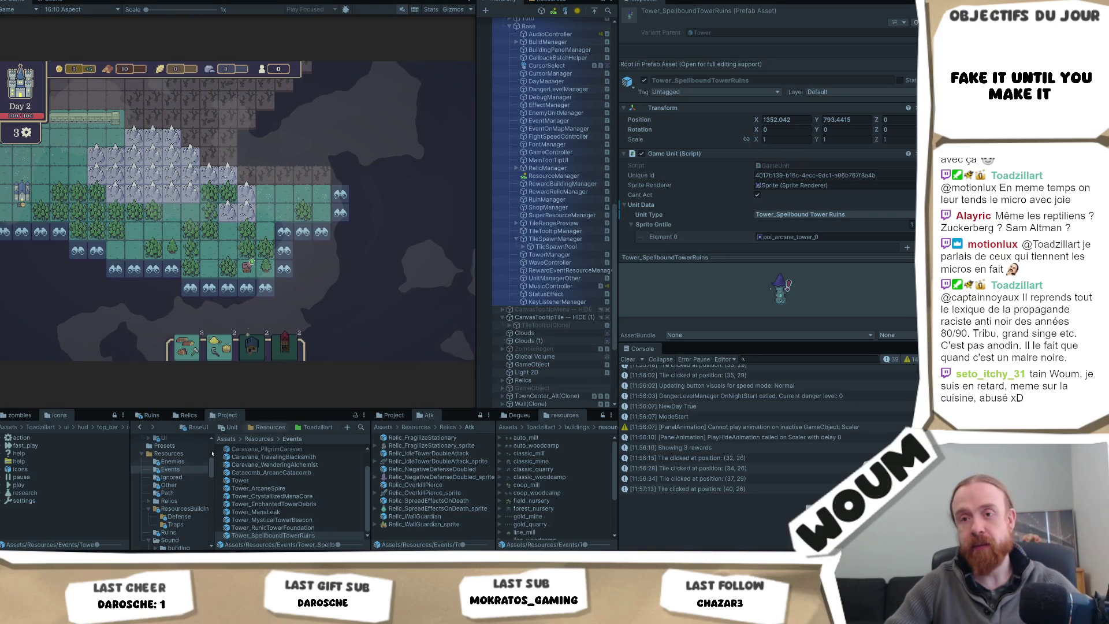
key("alt+Tab")
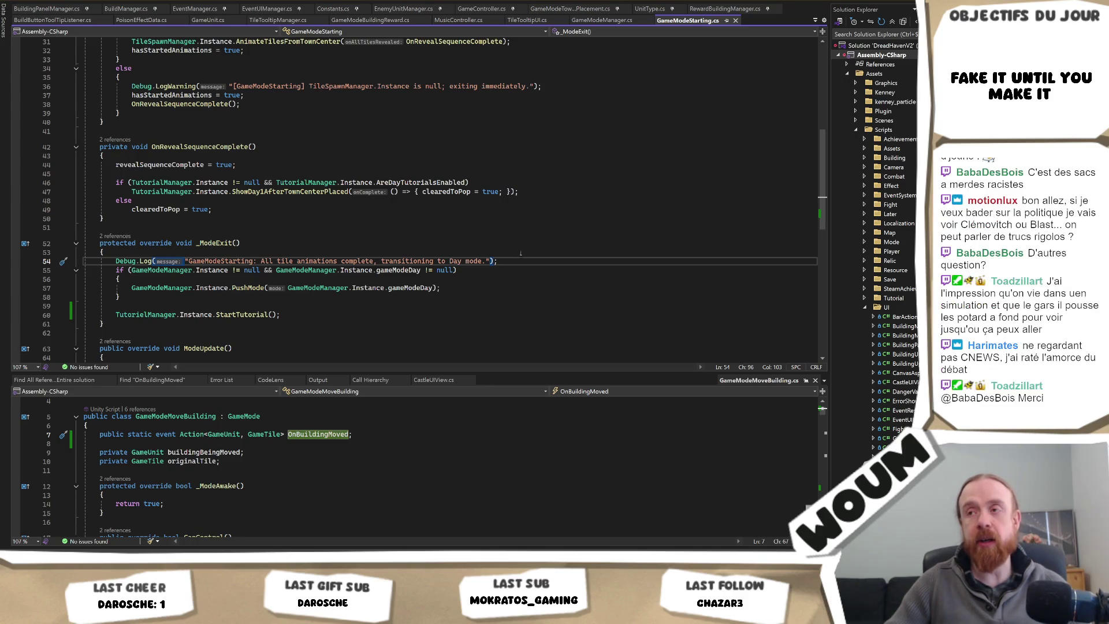
key("Left")
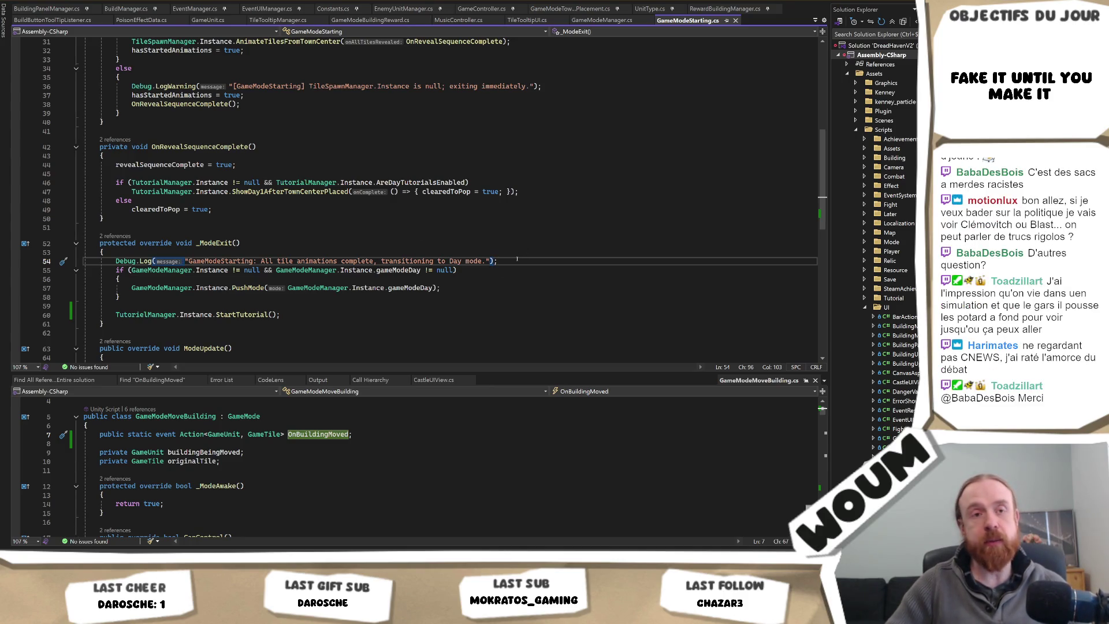
key("Right")
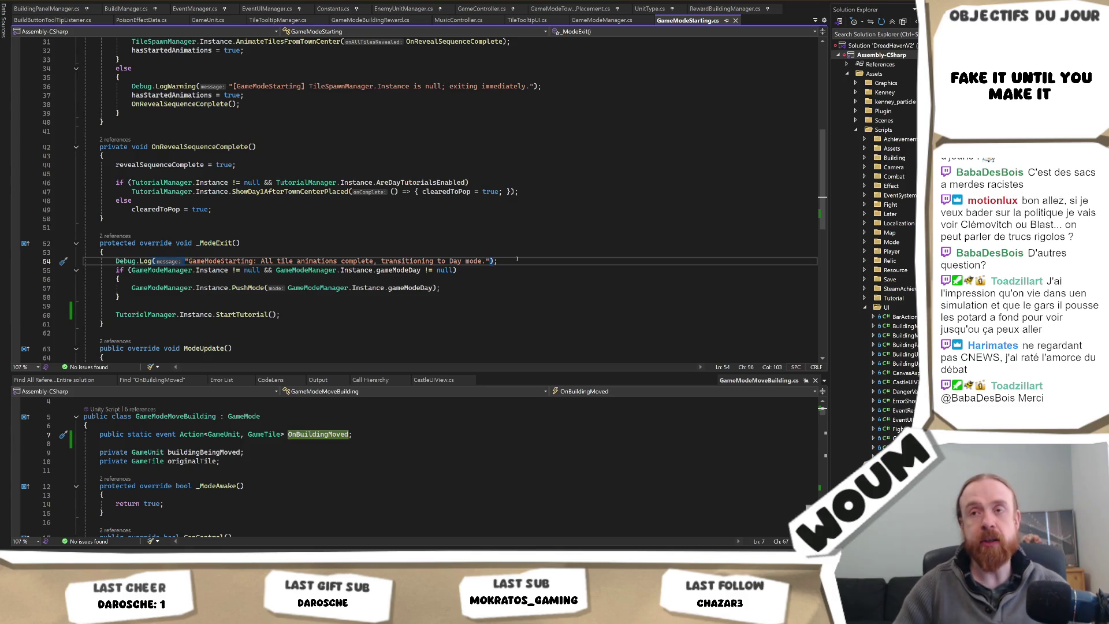
scroll(263, 232, "up", 1)
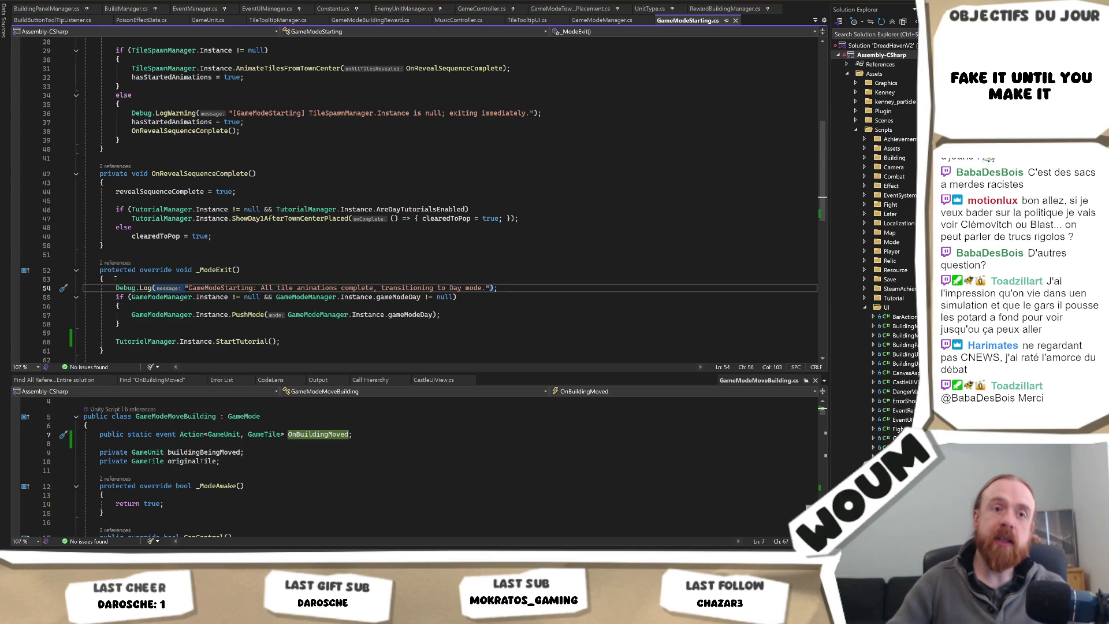
left_click(115, 288)
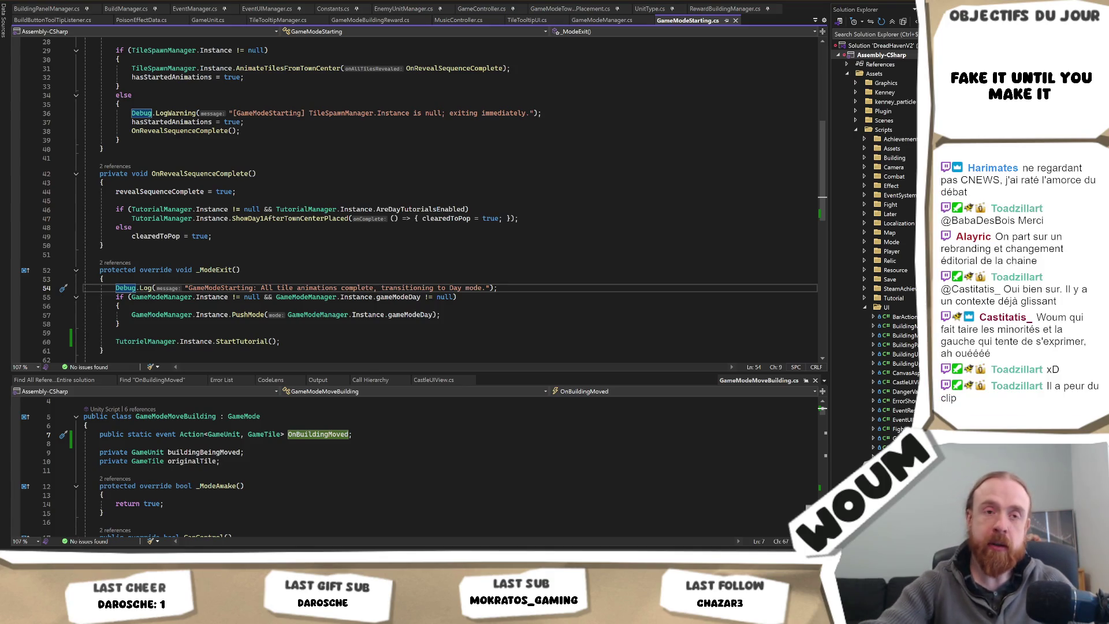
left_click(350, 245)
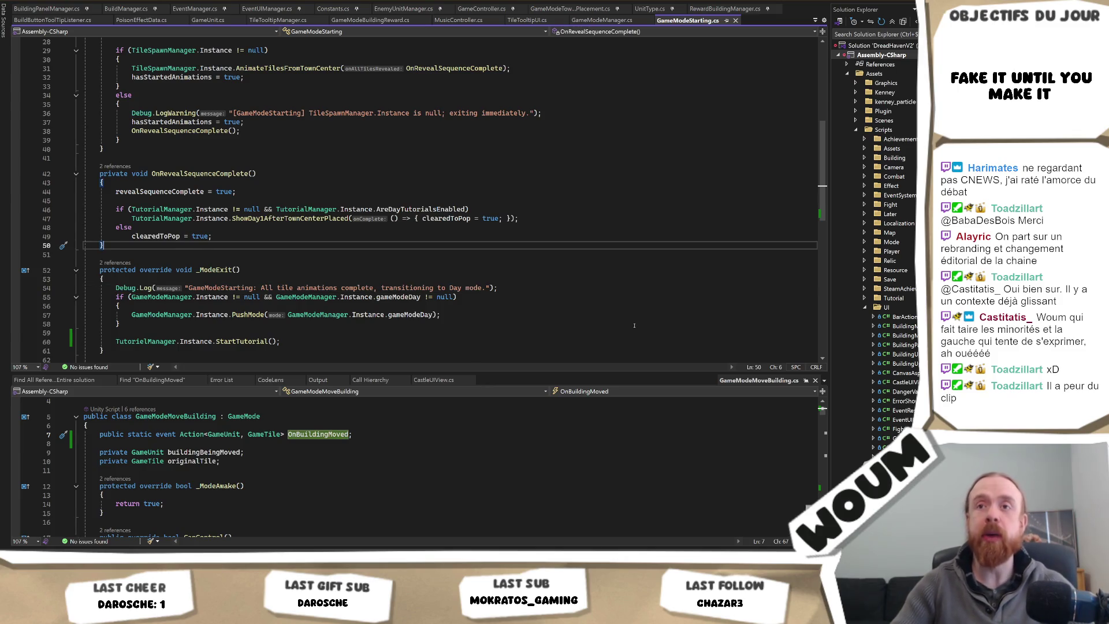
key("Up")
key("Up")
key("Up")
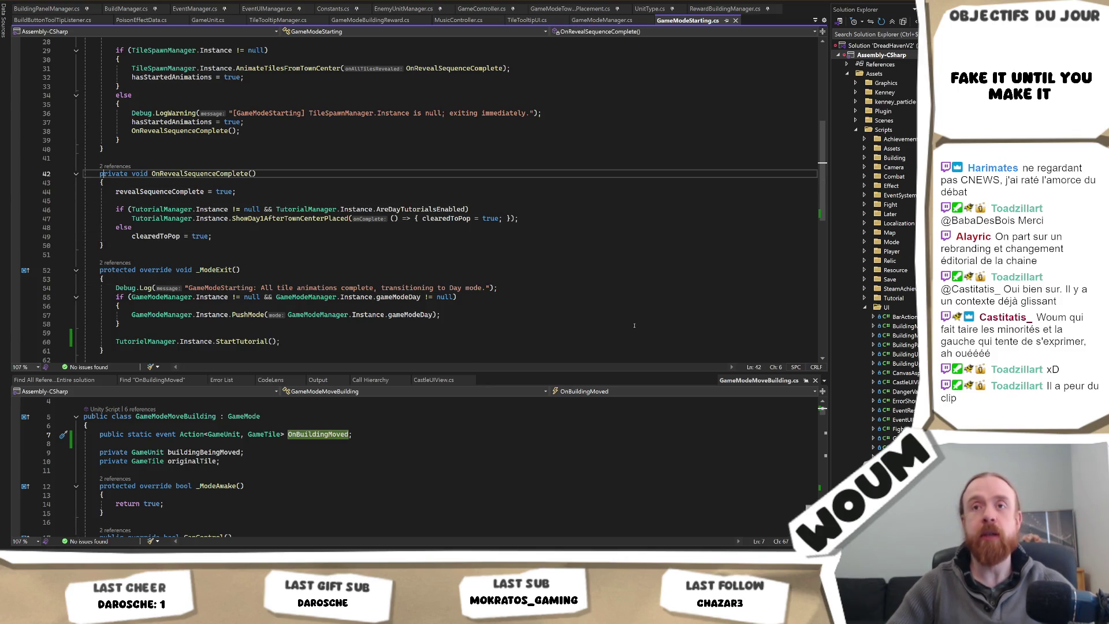
key("Down")
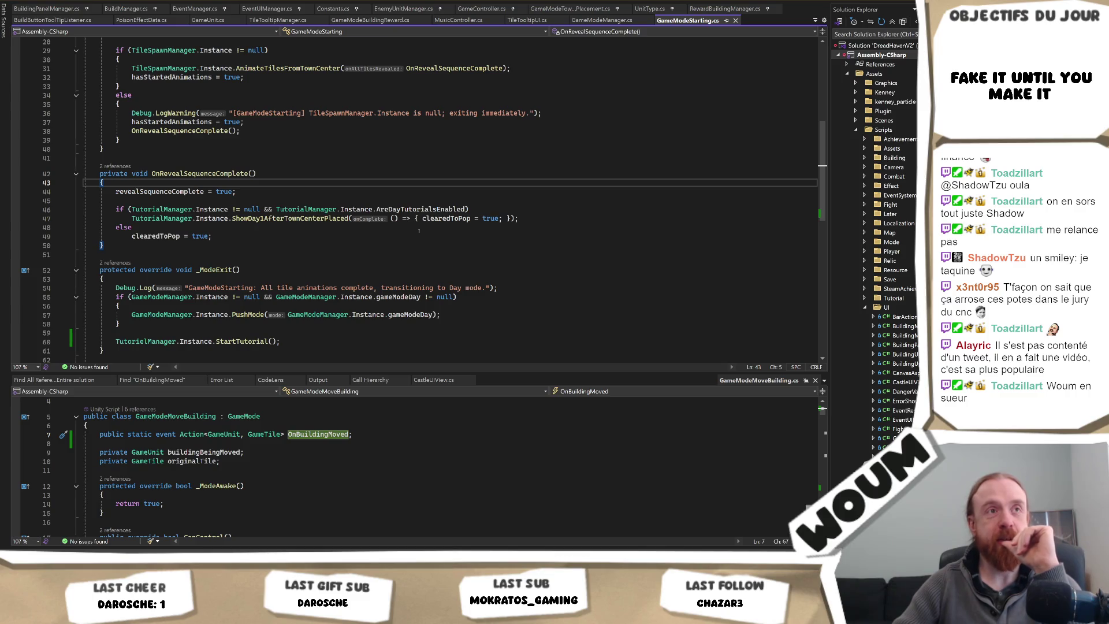
Step: Put the cursor on line 50 of GameModeStarting.cs and switch to the DreadHaven Steam store page
left_click(350, 246)
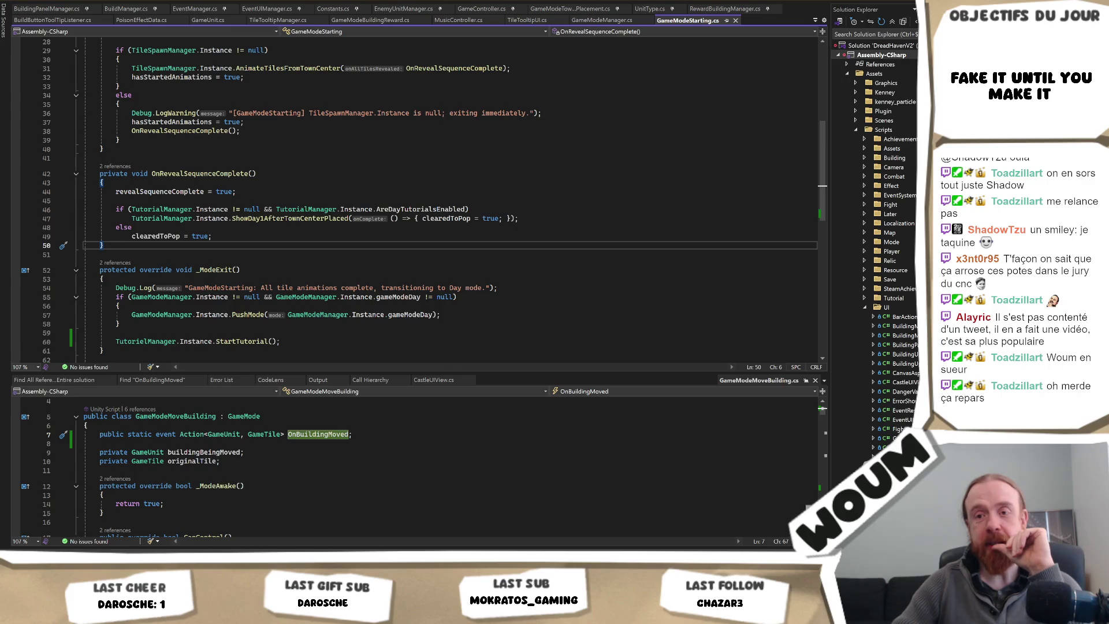
key("alt+Tab")
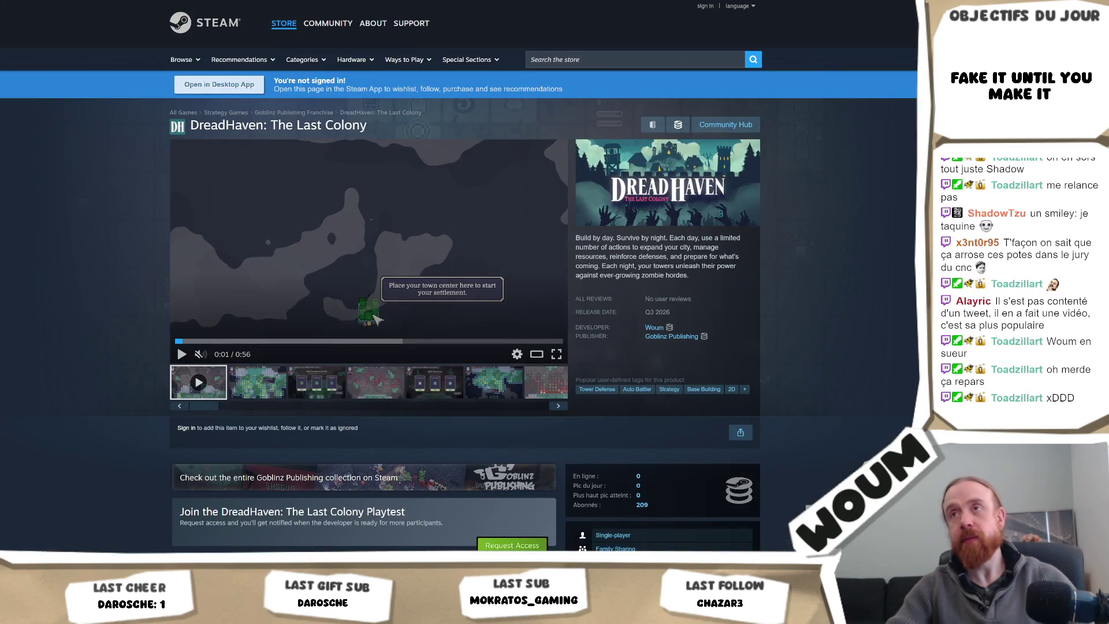
Step: Search Google for 'devlog woum' in a new Chrome tab
key("ctrl+t")
type("devlog")
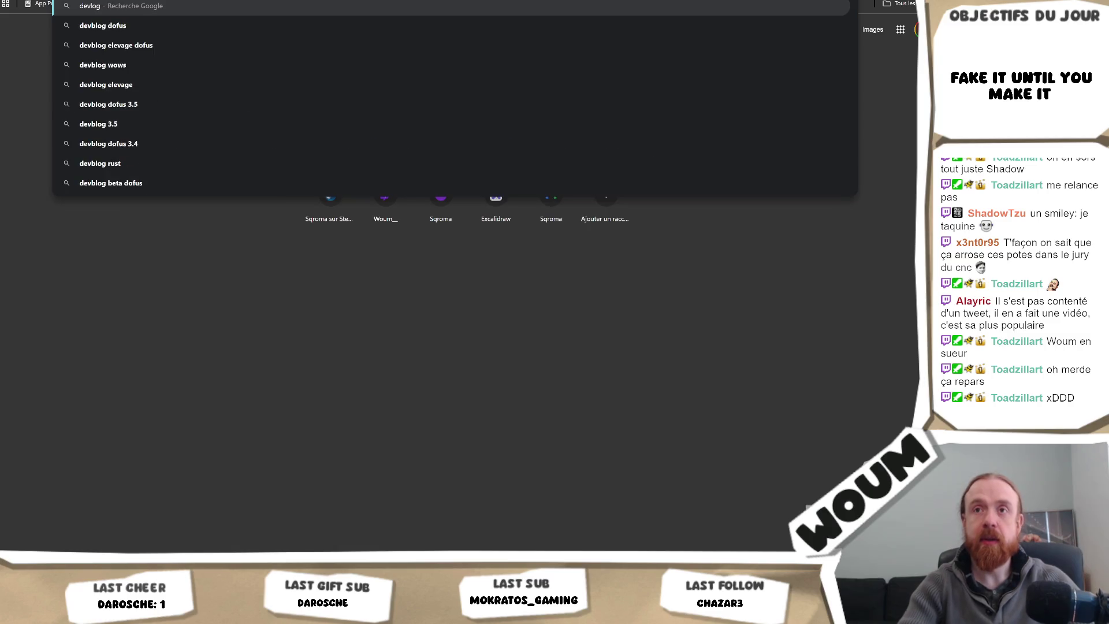
type(" woum")
key("Return")
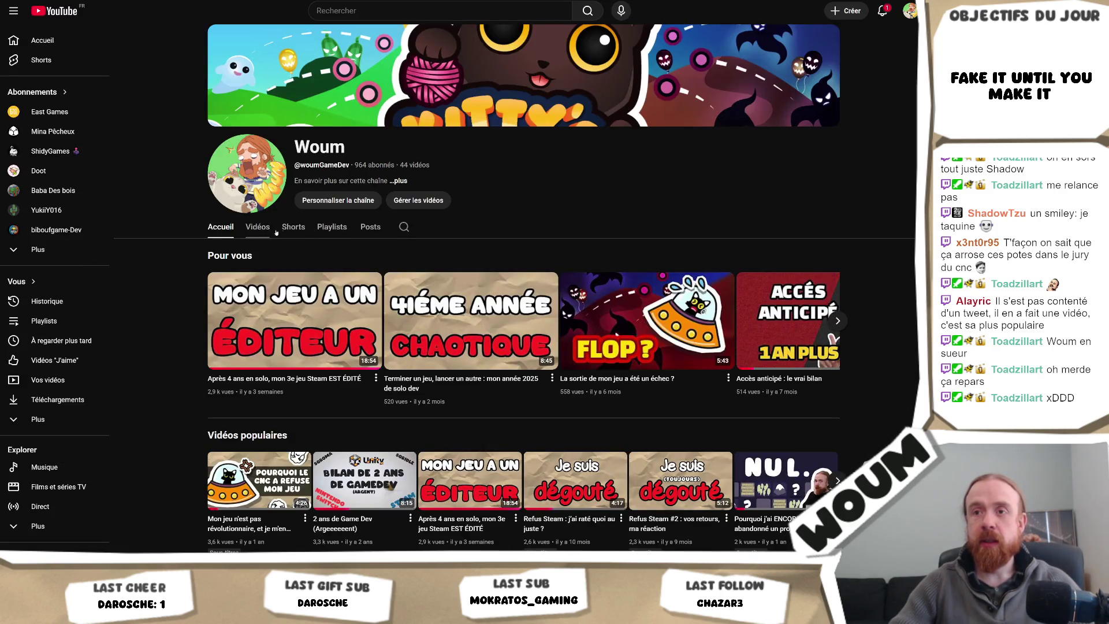
Step: List the channel's Vidéos by Populaires, then in Unity click map tile (42, 27)
left_click(257, 227)
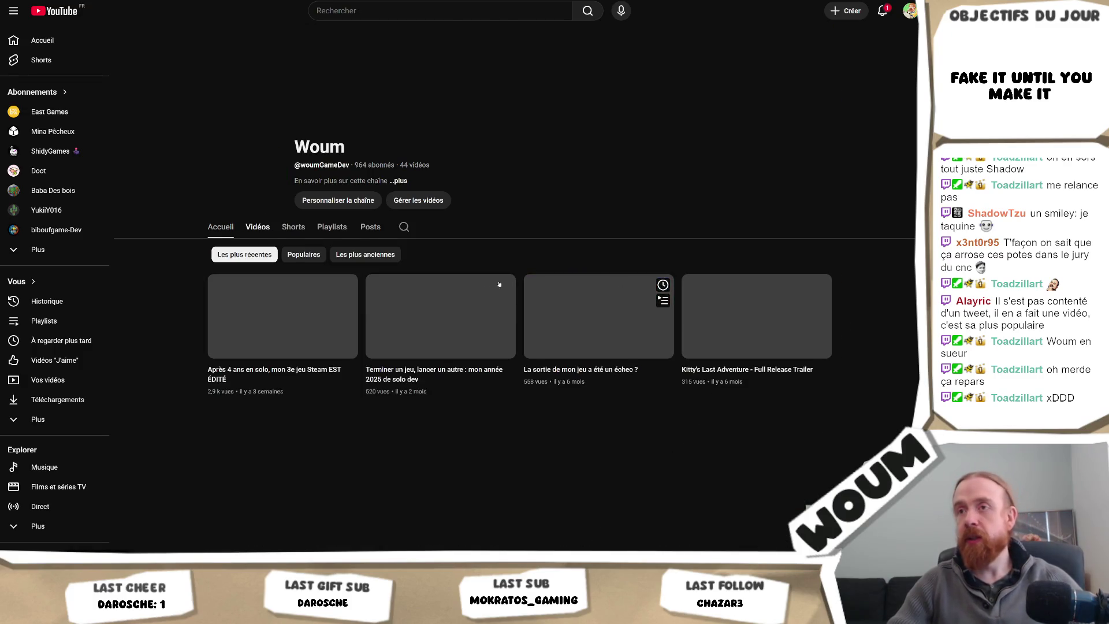
left_click(304, 255)
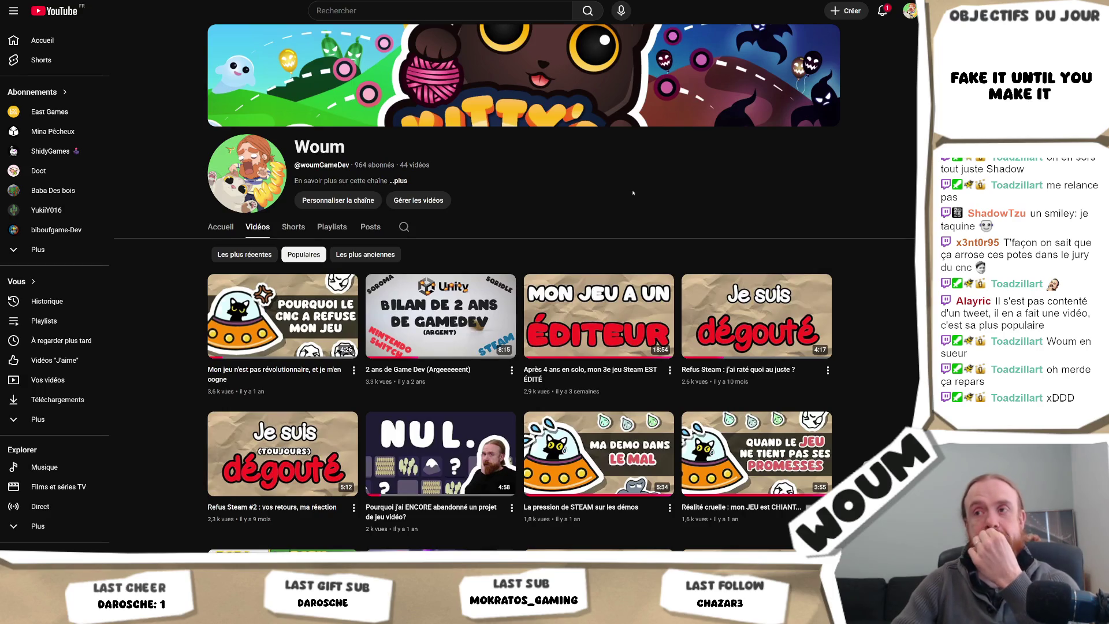
mouse_move(443, 288)
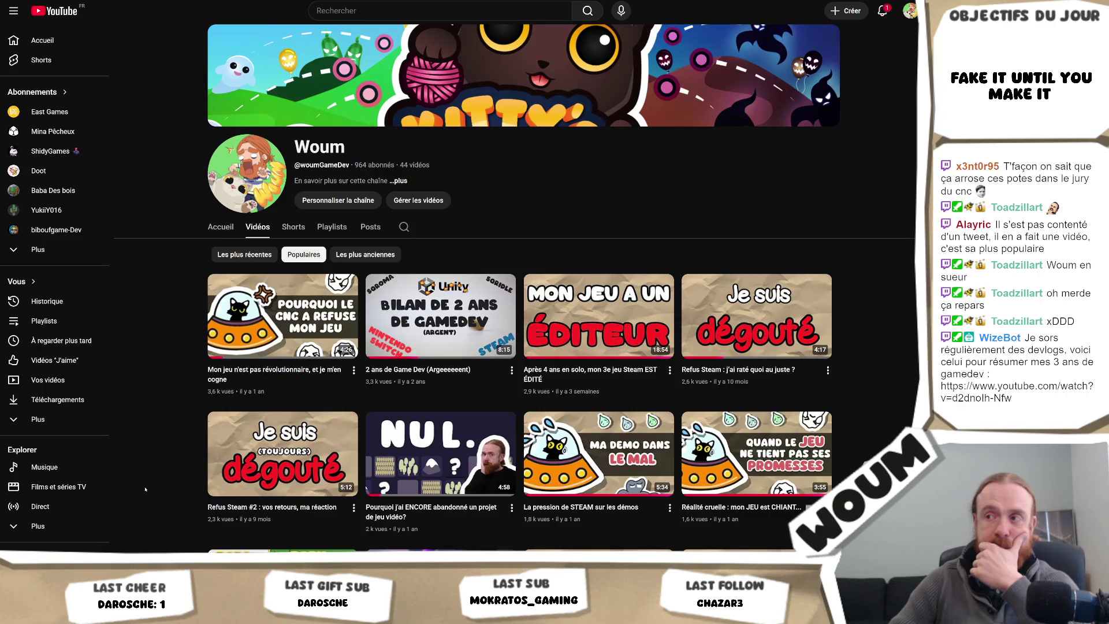
mouse_move(664, 388)
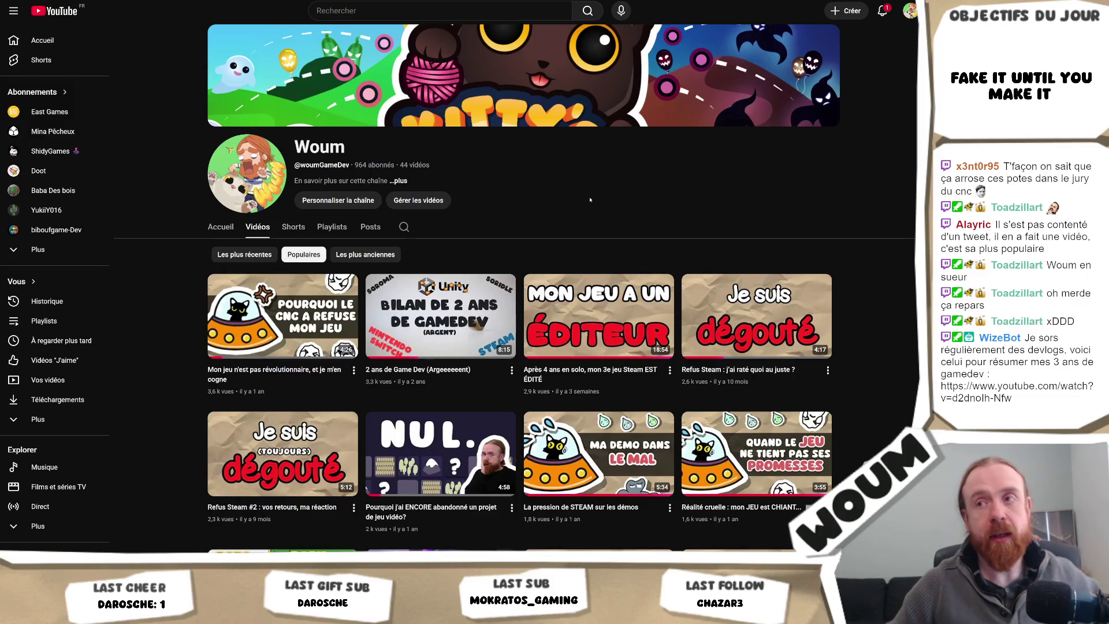
key("alt+Tab")
left_click(392, 279)
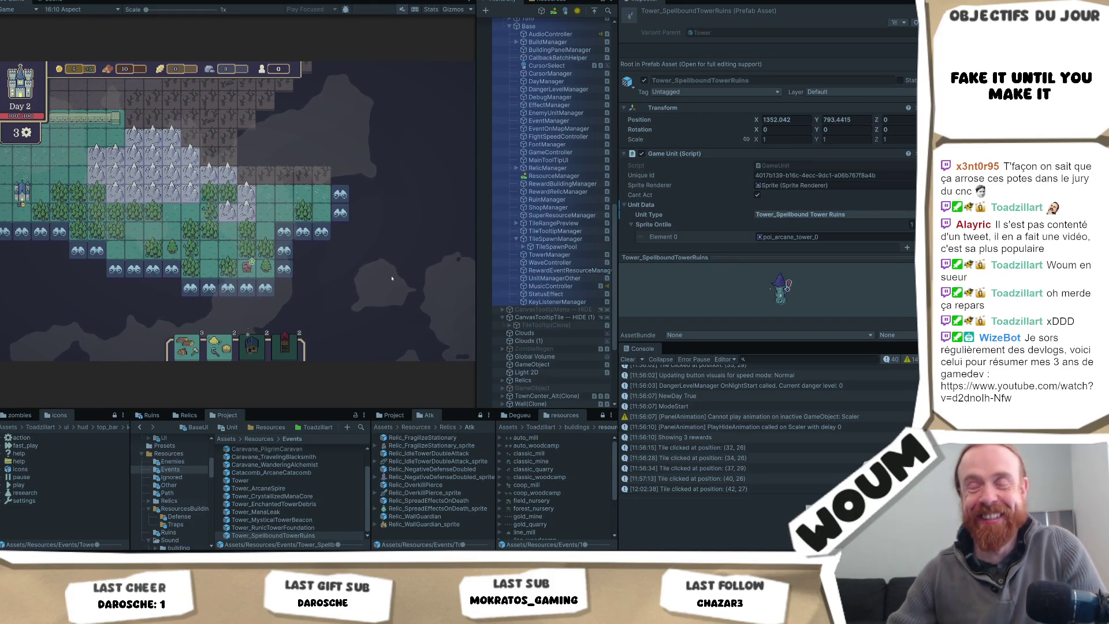
Step: Pan the running game map down and right with the W and A keys
key("a")
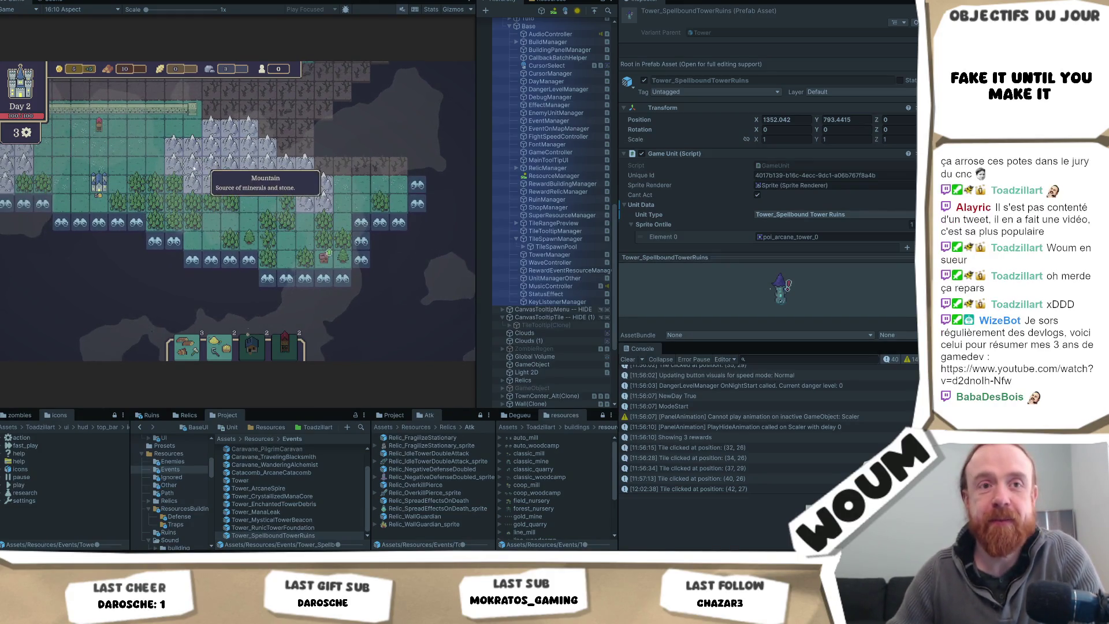
key("w")
key("a")
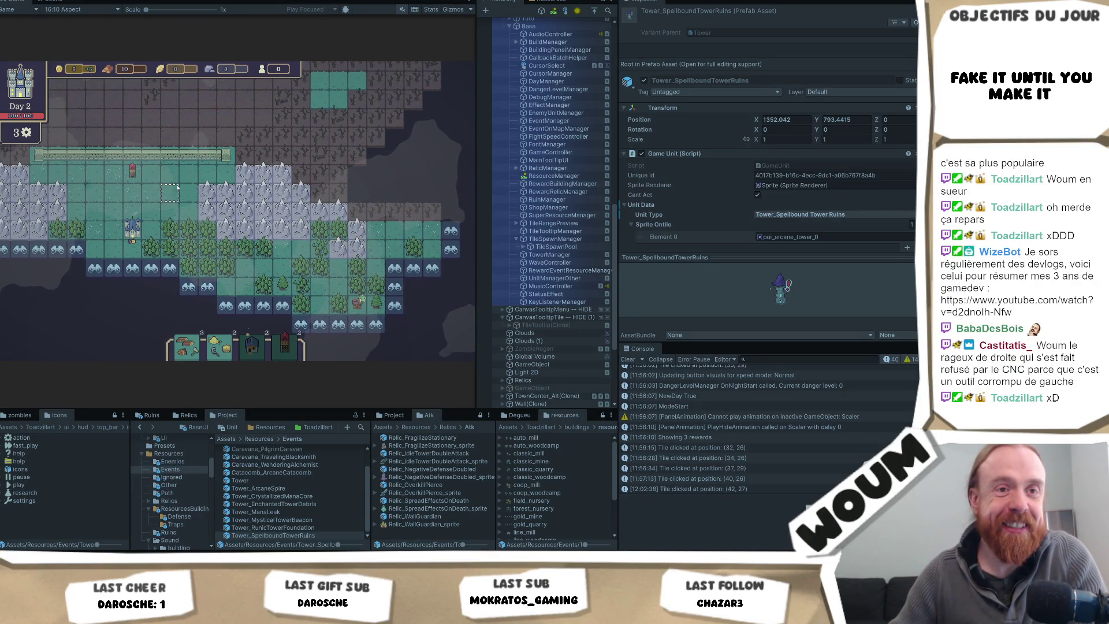
key("w")
key("a")
Step: Select LogoChateau under Canvas > Top > PanelDay in the Hierarchy
mouse_move(191, 214)
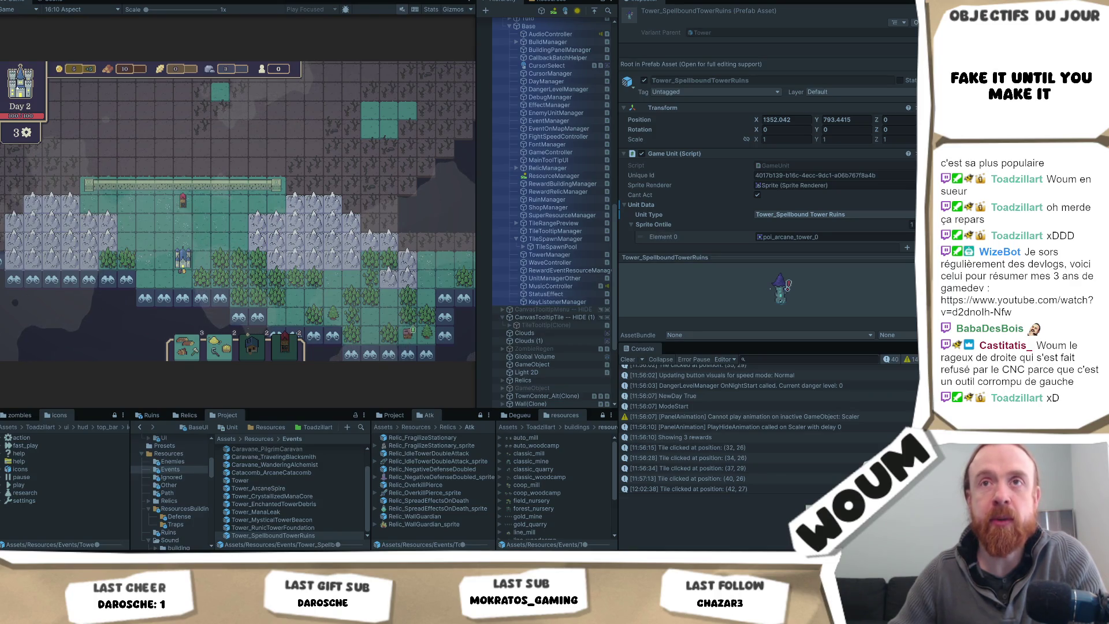
mouse_move(198, 272)
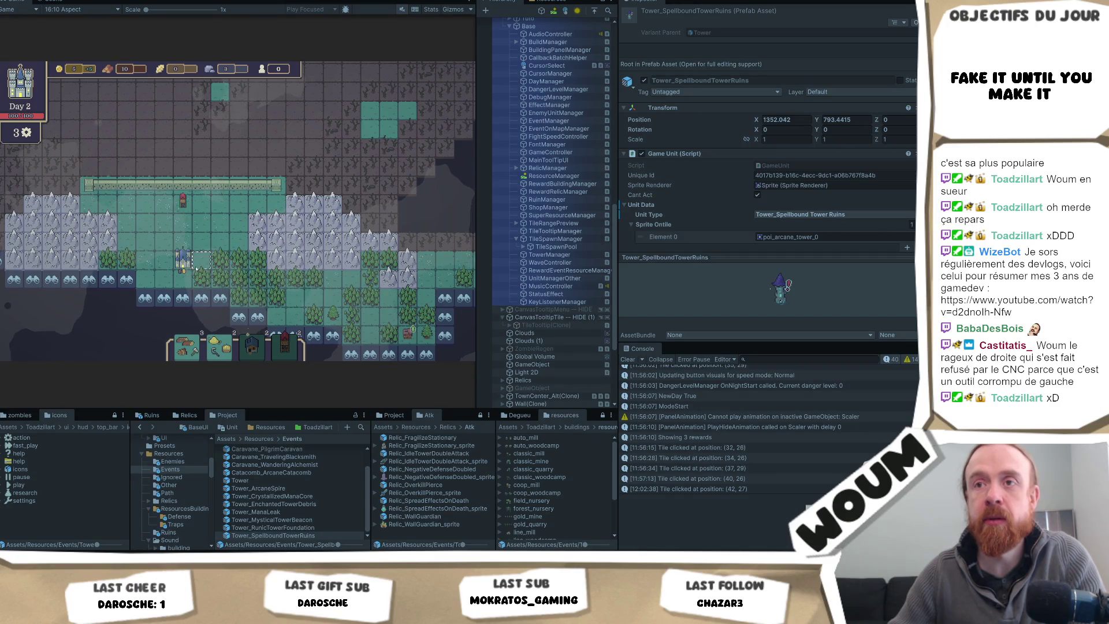
scroll(548, 104, "up", 15)
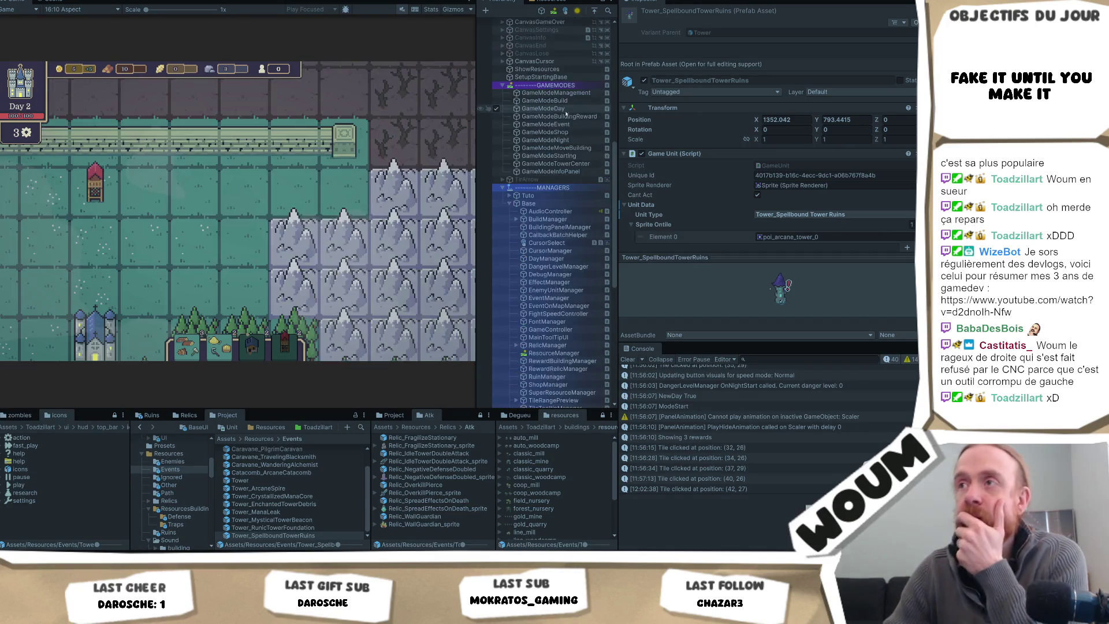
scroll(565, 120, "up", 7)
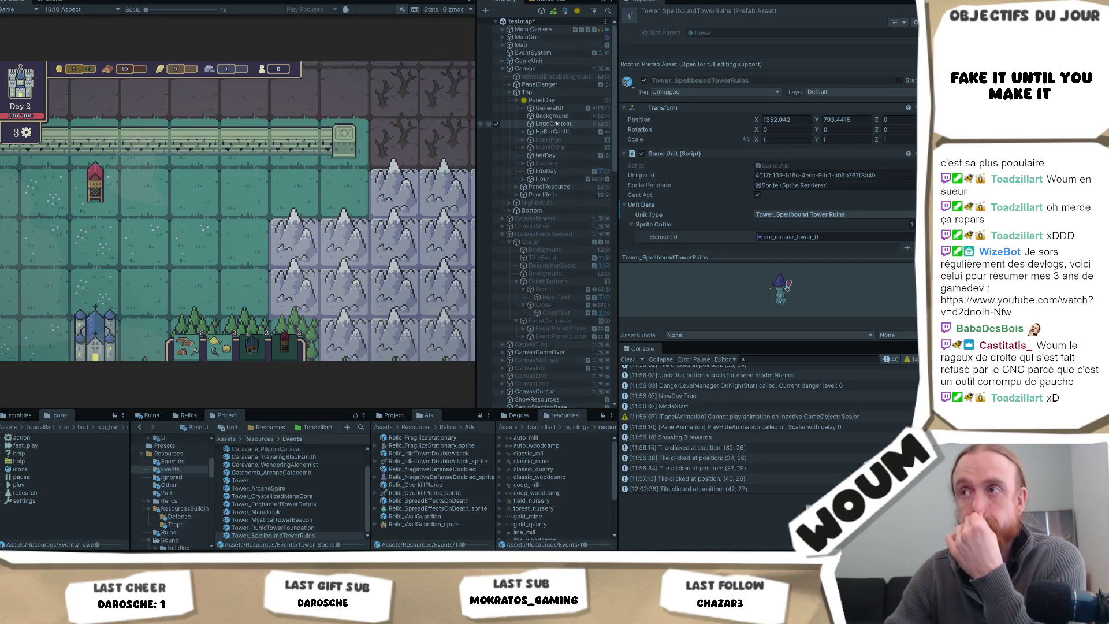
left_click(564, 116)
left_click(563, 124)
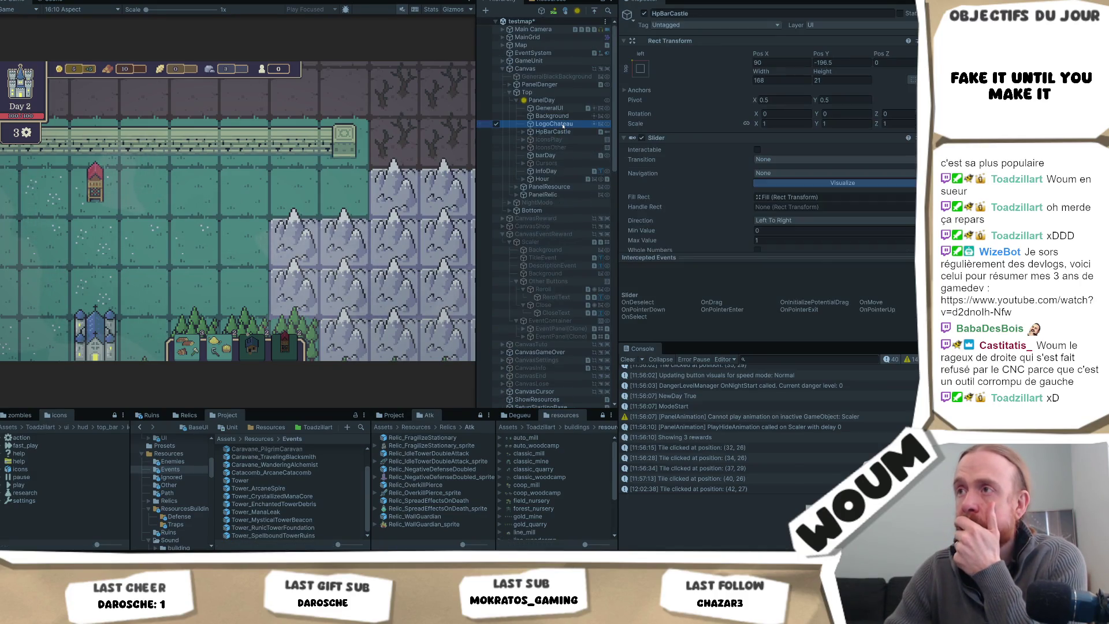
Step: Remove the broken missing (Script) component from LogoChateau
scroll(791, 136, "down", 3)
scroll(790, 136, "down", 2)
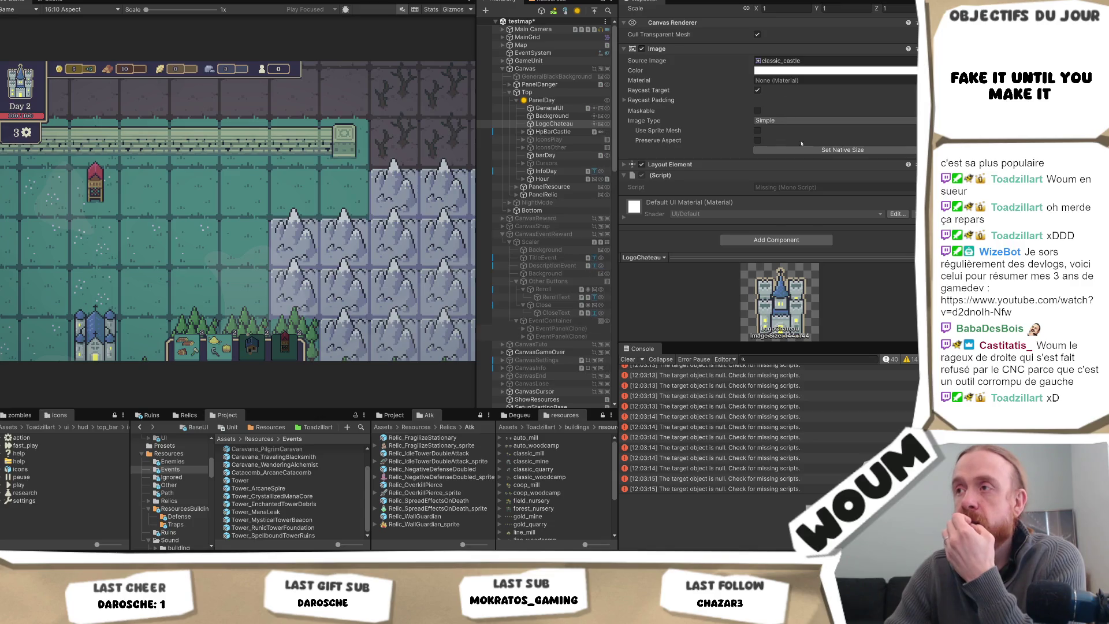
scroll(894, 193, "up", 2)
right_click(826, 210)
left_click(819, 231)
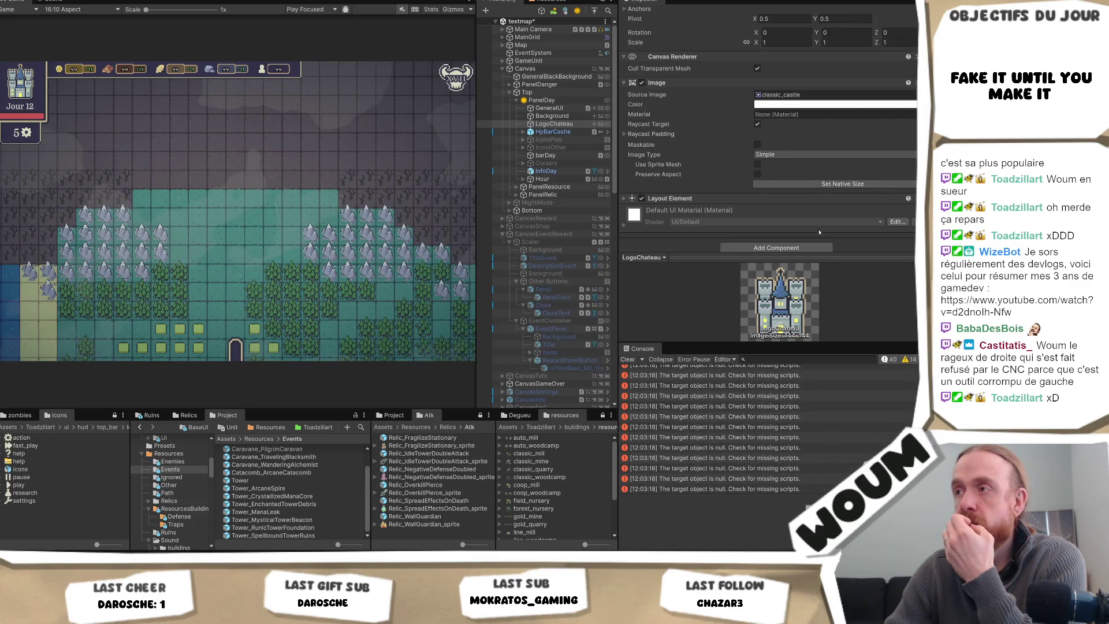
Step: Add a Castle UI View component to LogoChateau by searching 'UIC'
left_click(773, 247)
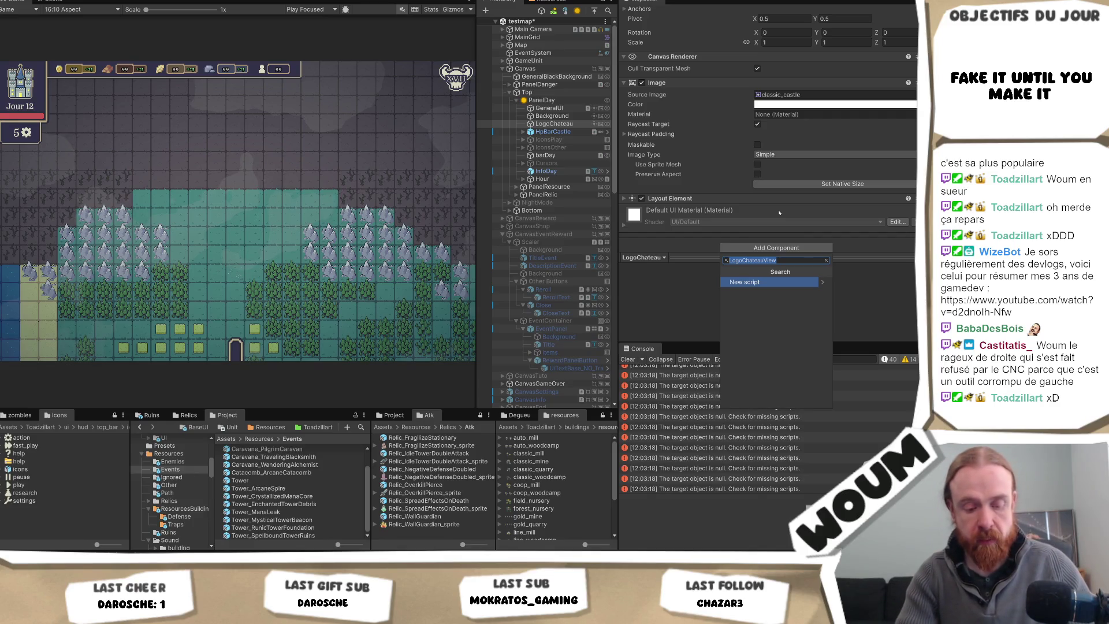
type("UIC")
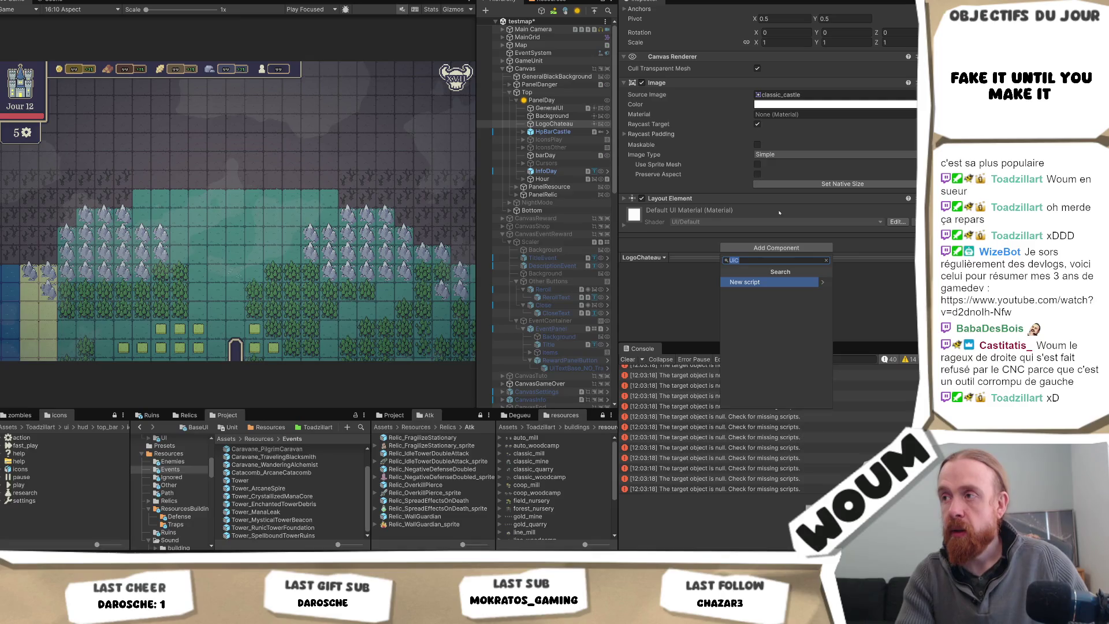
key("Return")
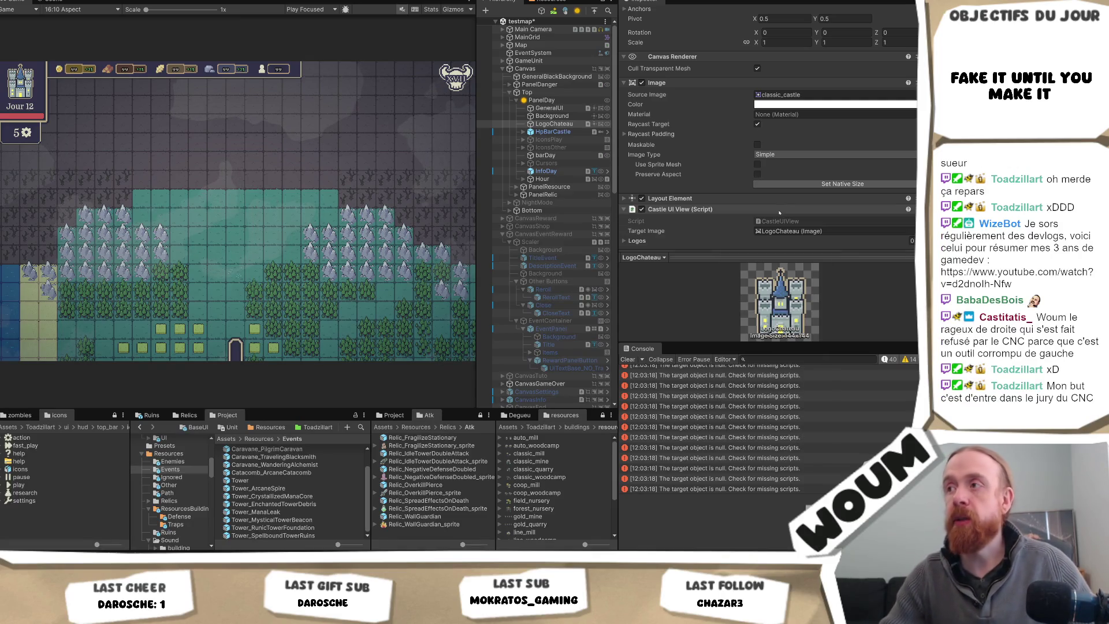
Step: Add a first Logos entry using the classic_castle sprite with type Town Center
scroll(779, 212, "down", 3)
left_click(631, 188)
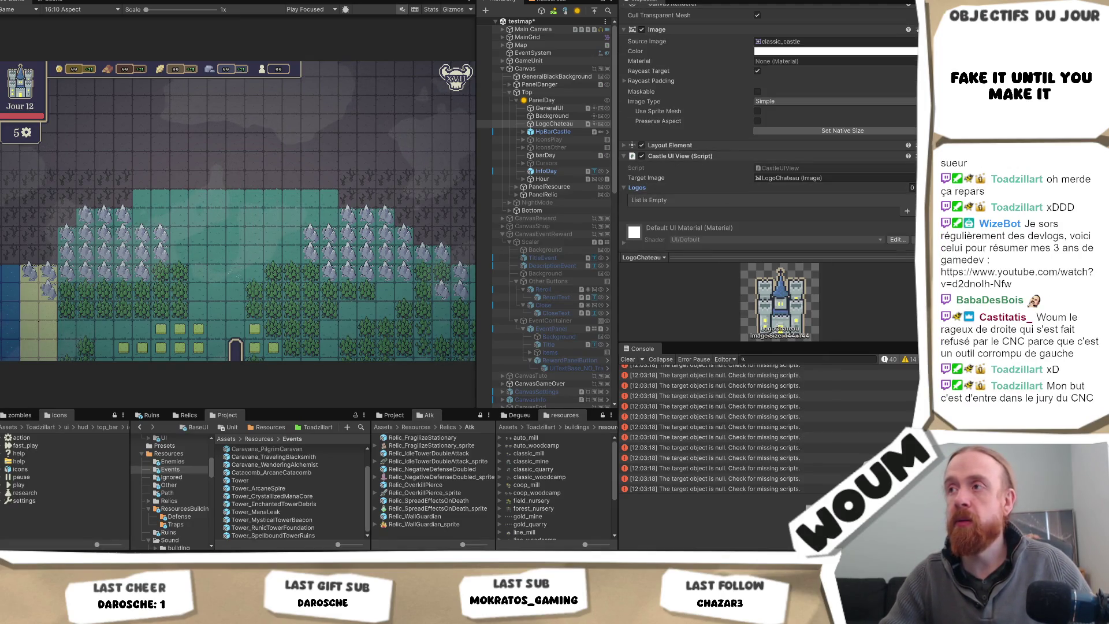
left_click(907, 211)
left_click(820, 43)
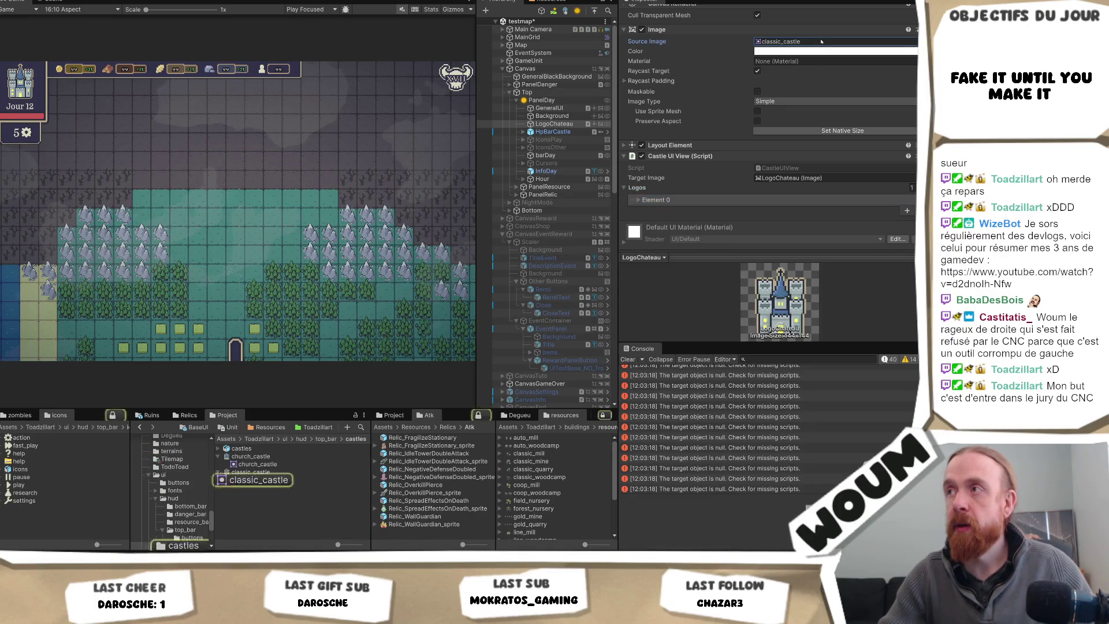
left_click(674, 201)
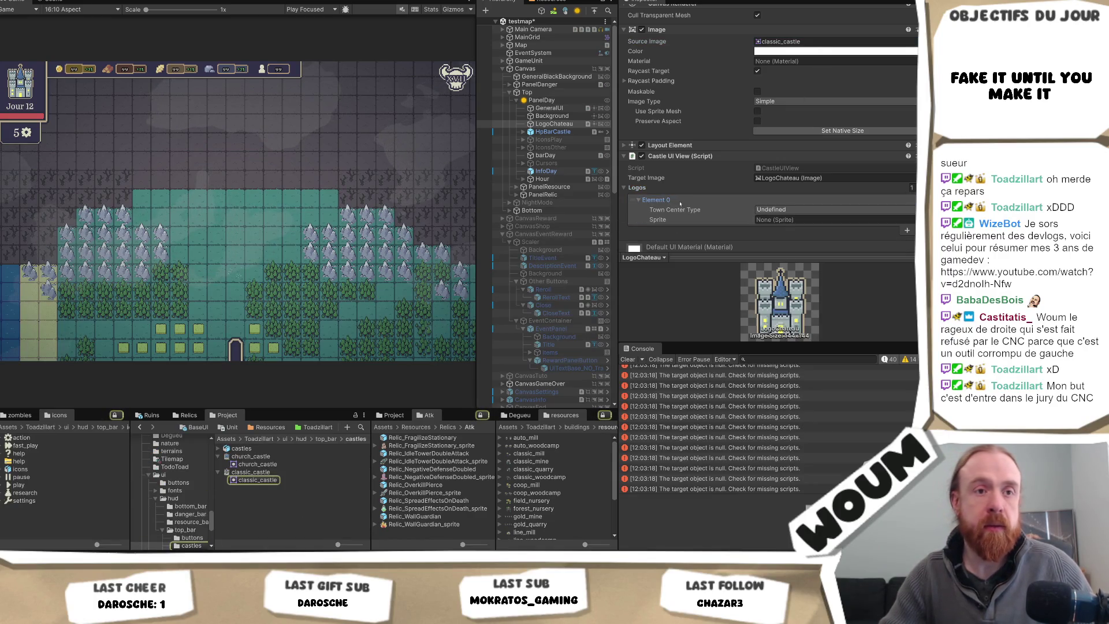
left_click_drag(257, 479, 810, 220)
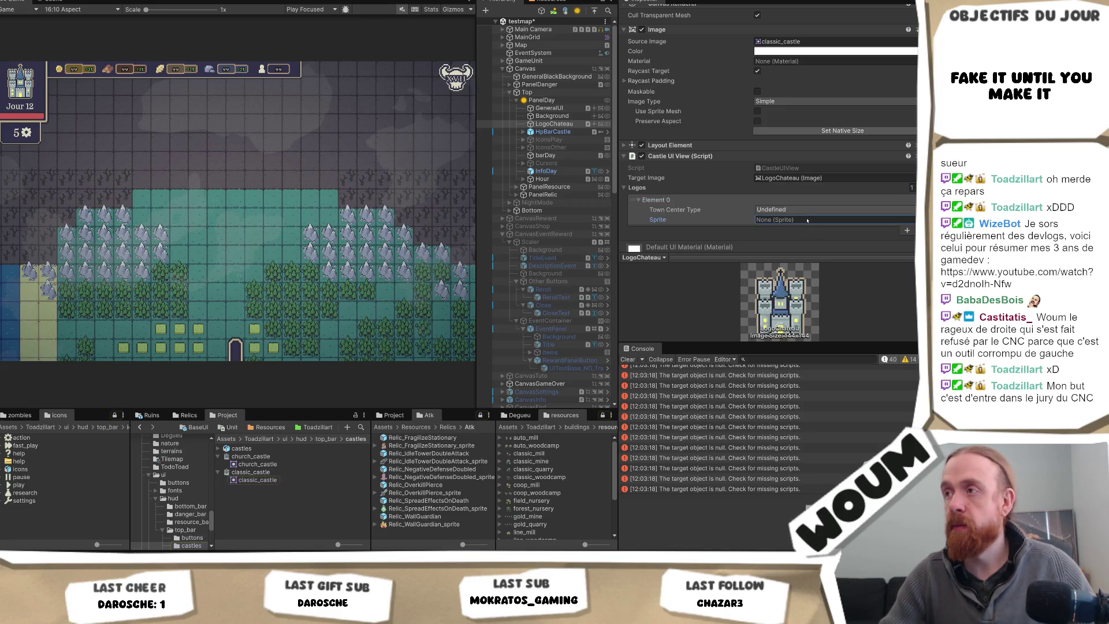
left_click(810, 209)
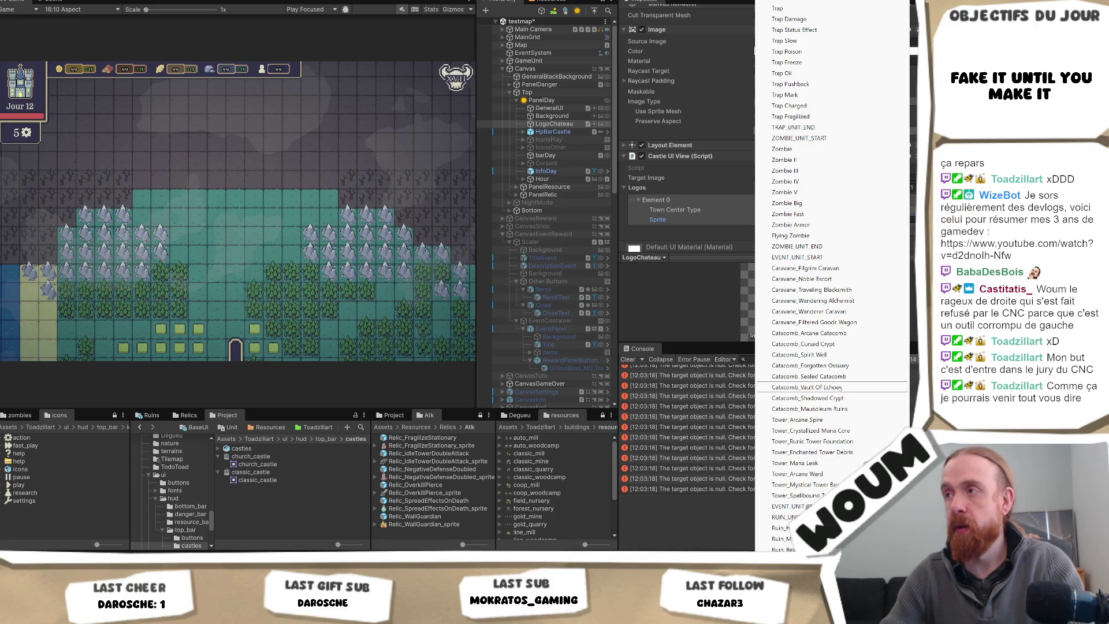
left_click(702, 312)
left_click(820, 209)
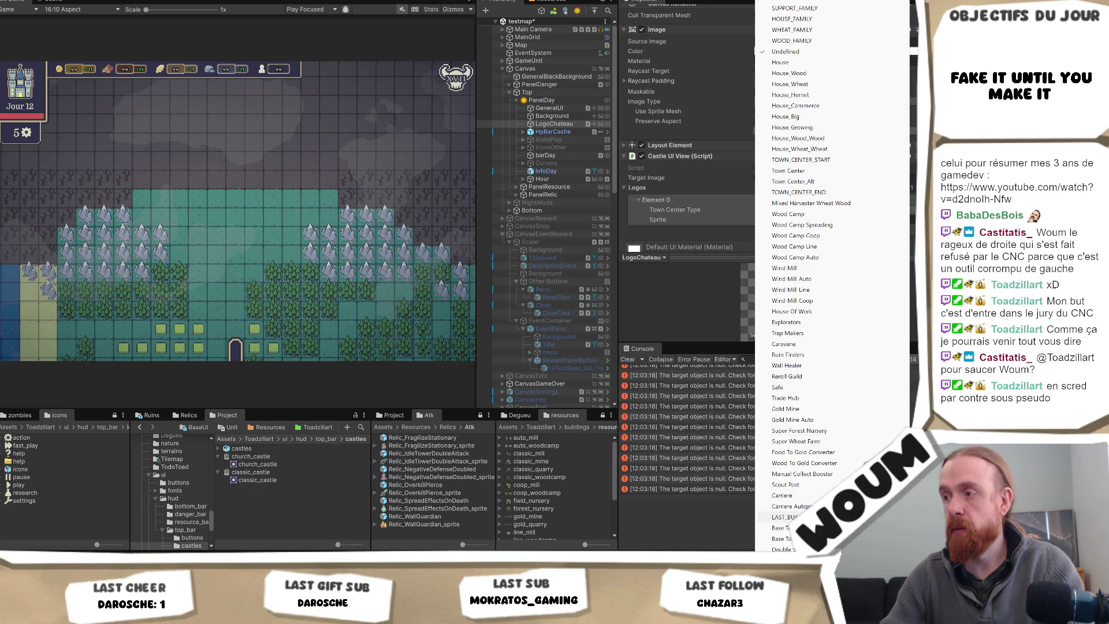
scroll(809, 457, "down", 5)
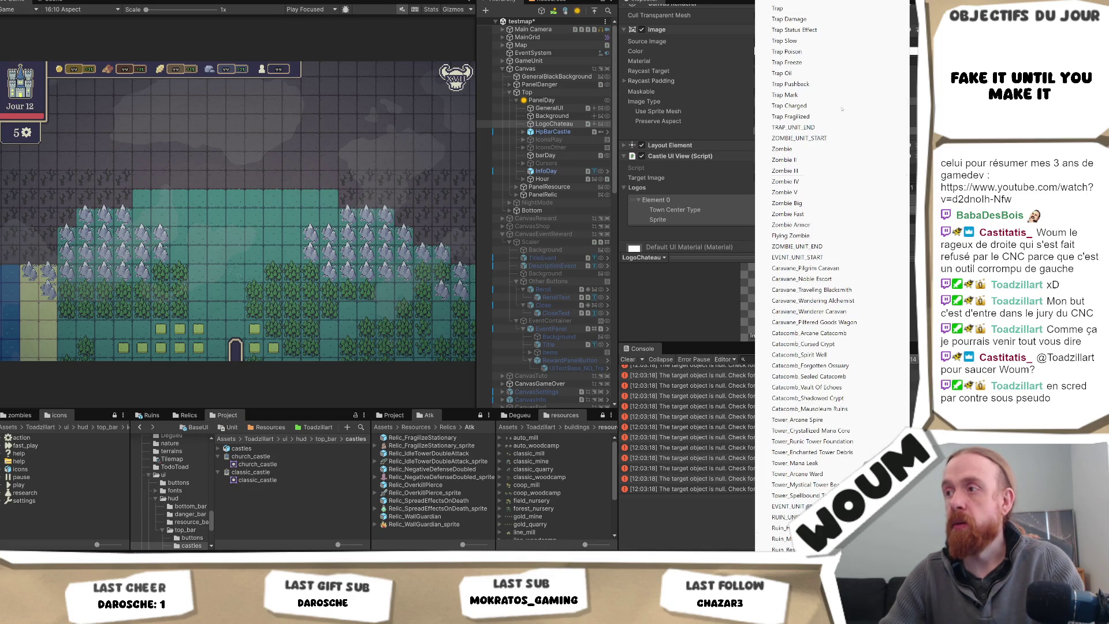
scroll(820, 160, "down", 2)
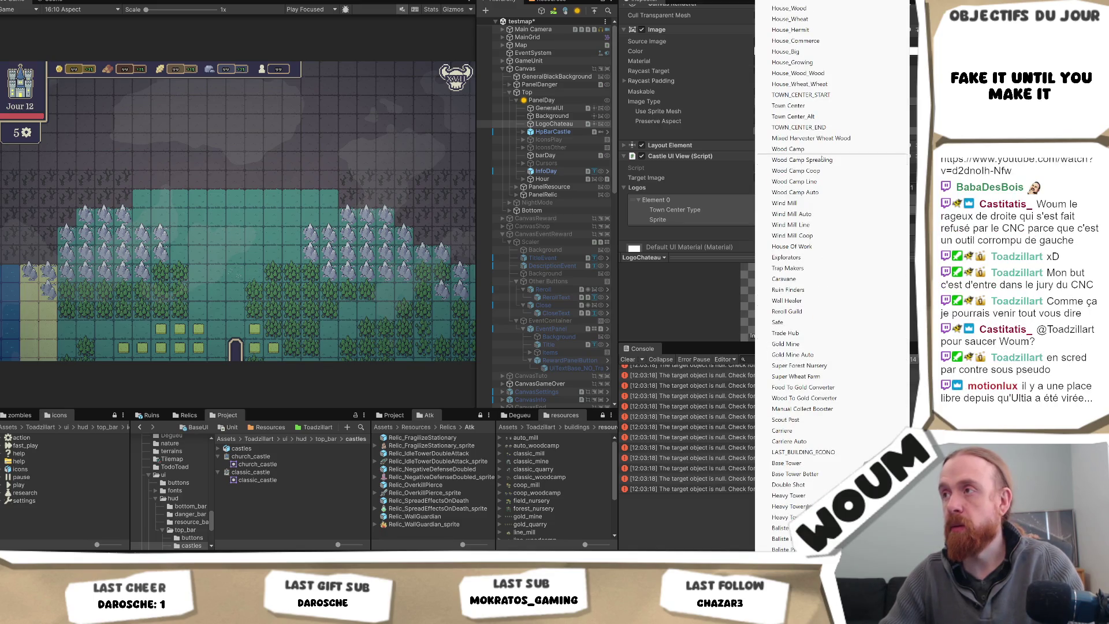
left_click(821, 109)
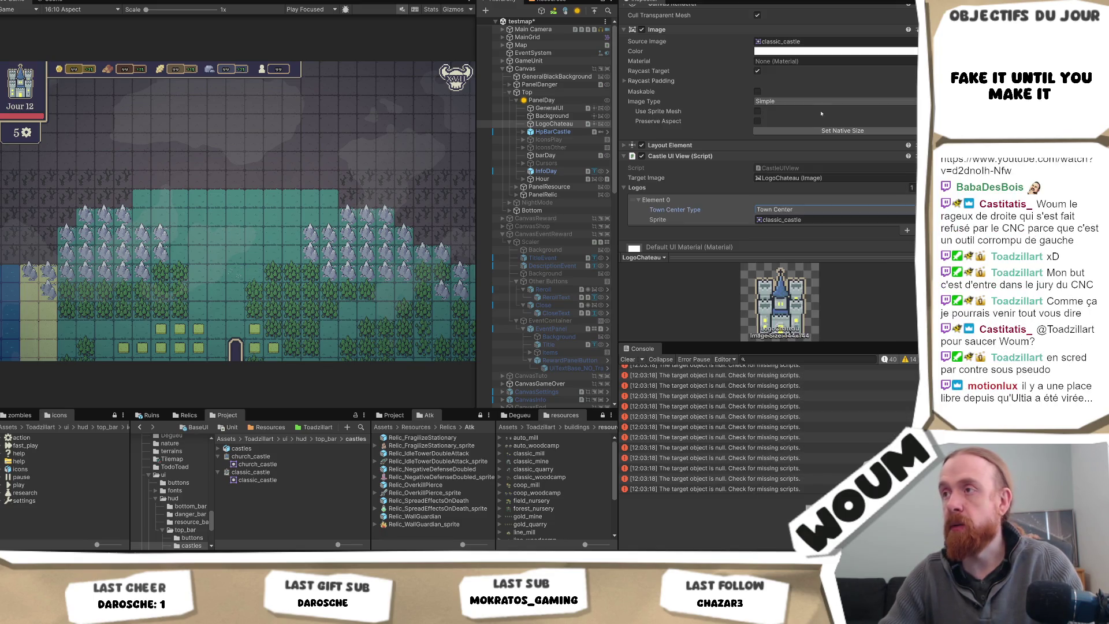
Step: Add a second Logos entry of type Town Center_Alt and pick the church_castle sprite
left_click(906, 231)
left_click(834, 239)
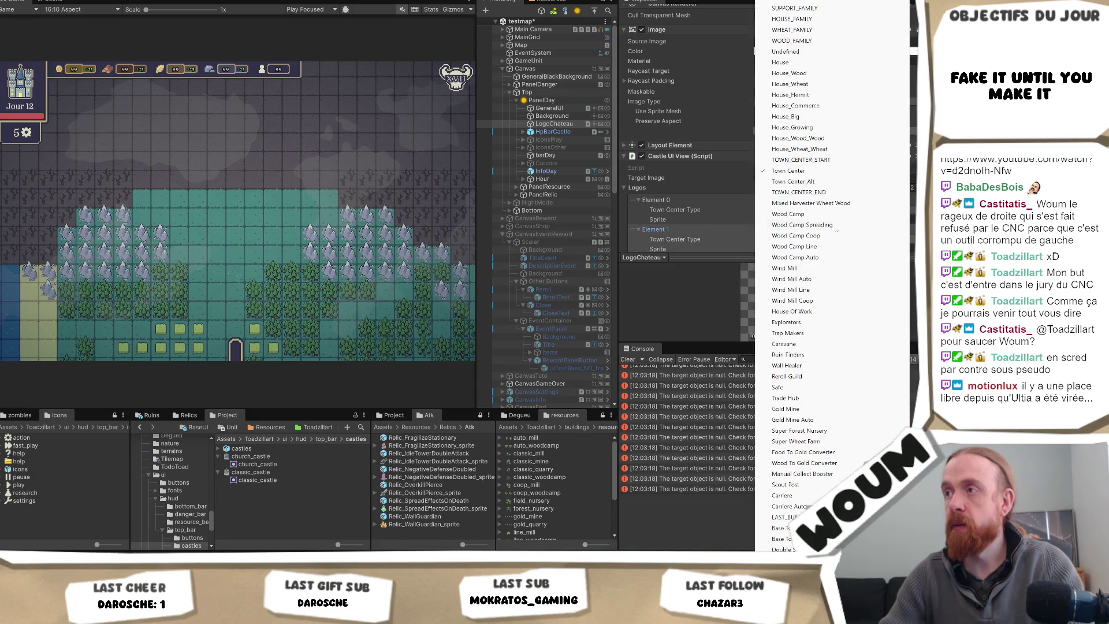
left_click(802, 181)
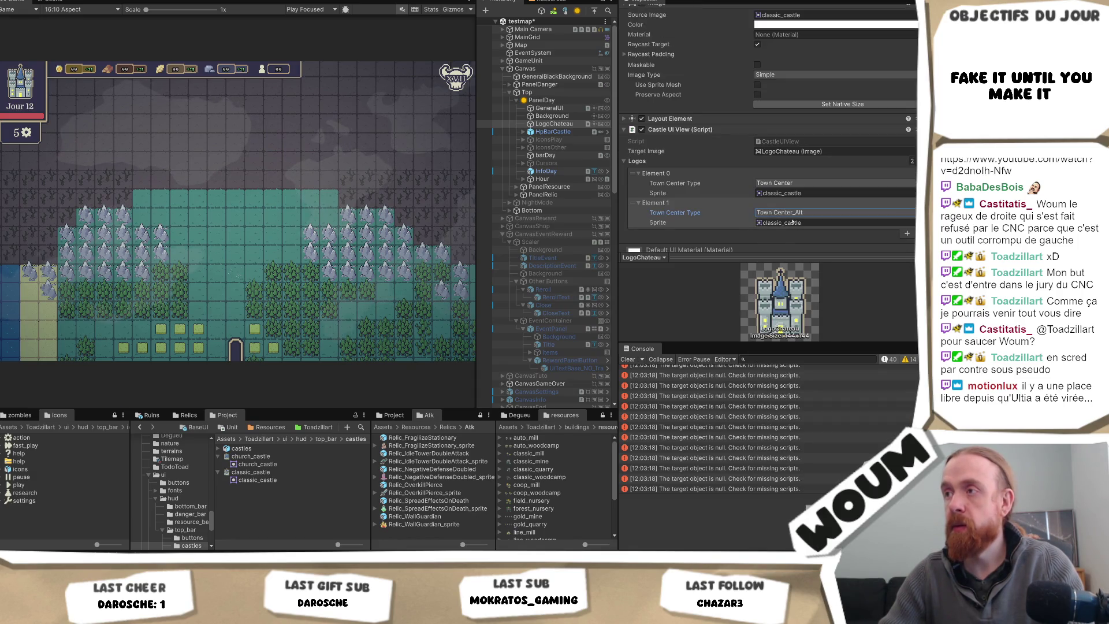
left_click(284, 455)
Step: Assign church_castle as Element 1's sprite, then switch to the Chrome YouTube window
left_click_drag(285, 455, 805, 224)
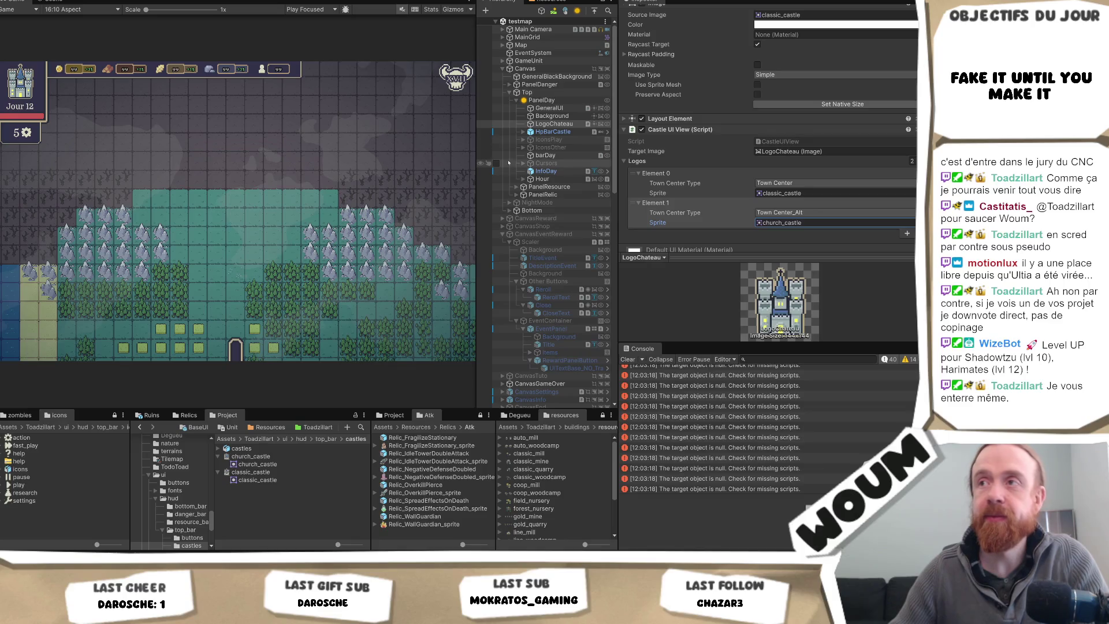
left_click_drag(479, 163, 470, 163)
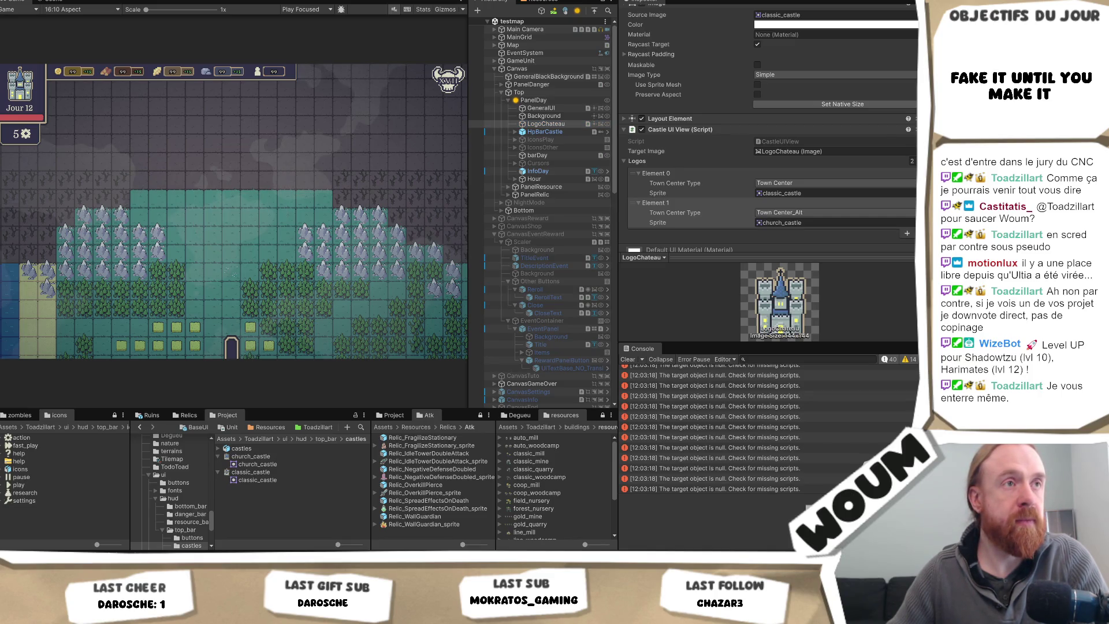
left_click(546, 124)
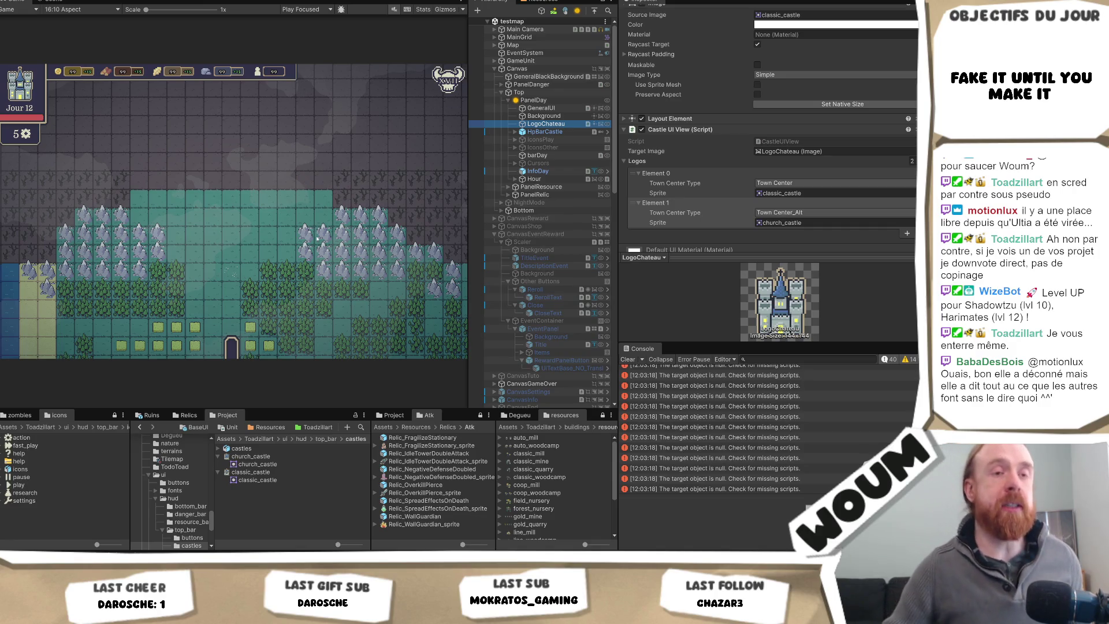
left_click(310, 222)
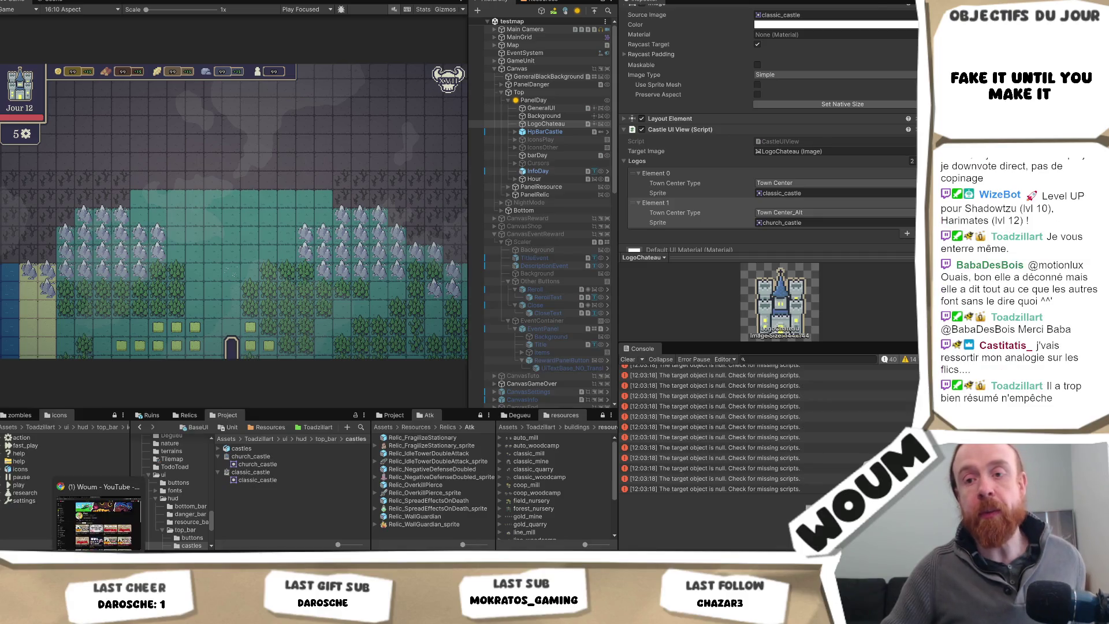
key("alt+Tab")
Step: Google 'east games' in a new tab, fixing the 'geast' typo, and open Indie Game Contest #13
key("ctrl+t")
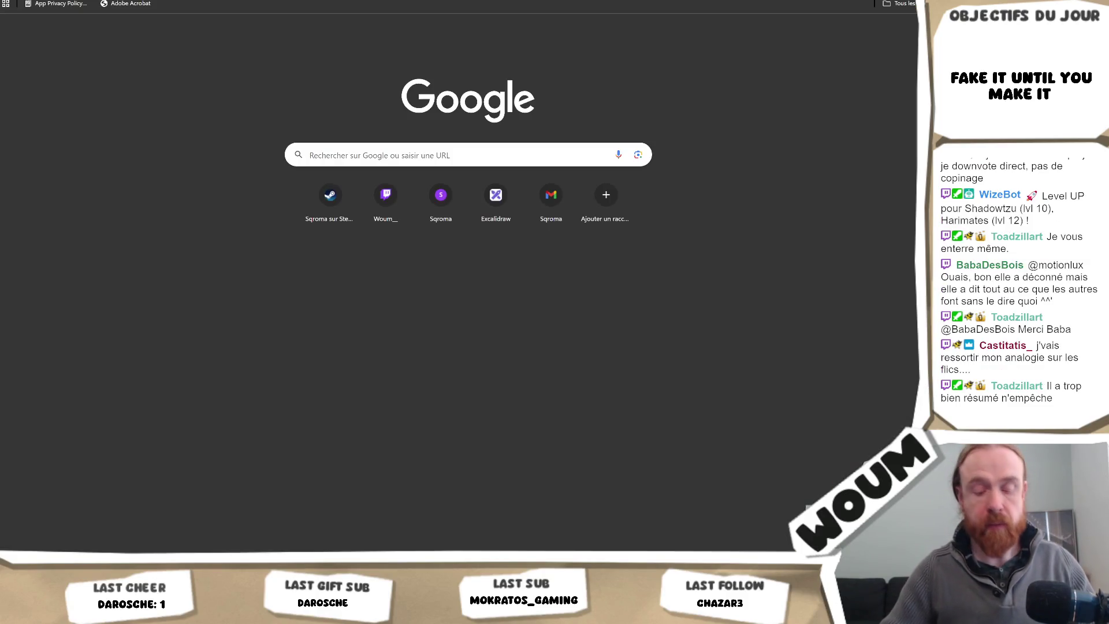
type("g")
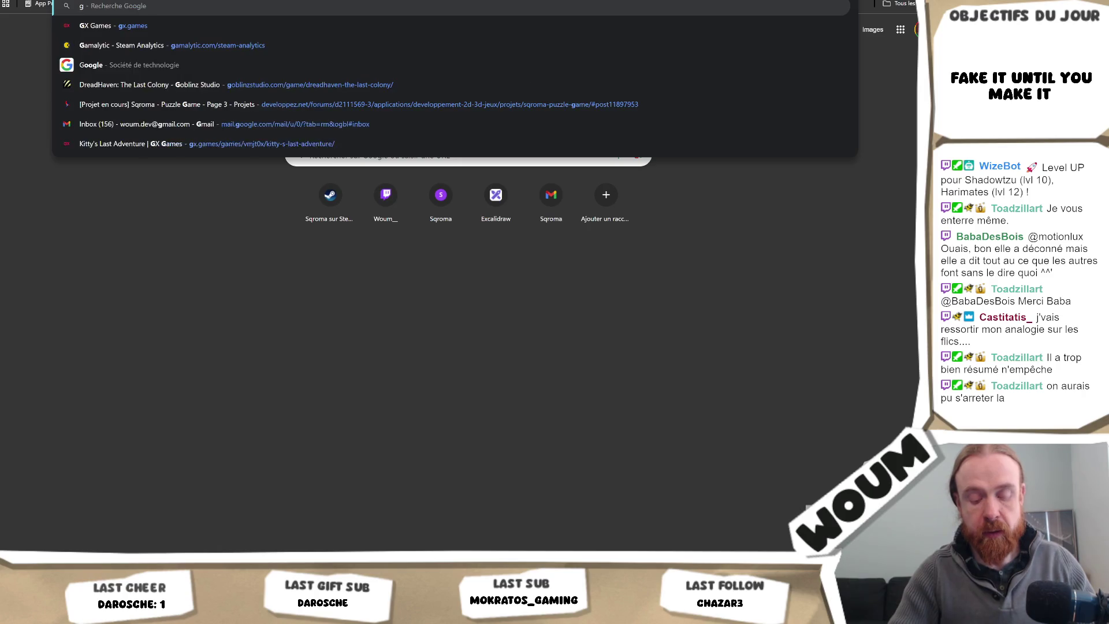
type("east games")
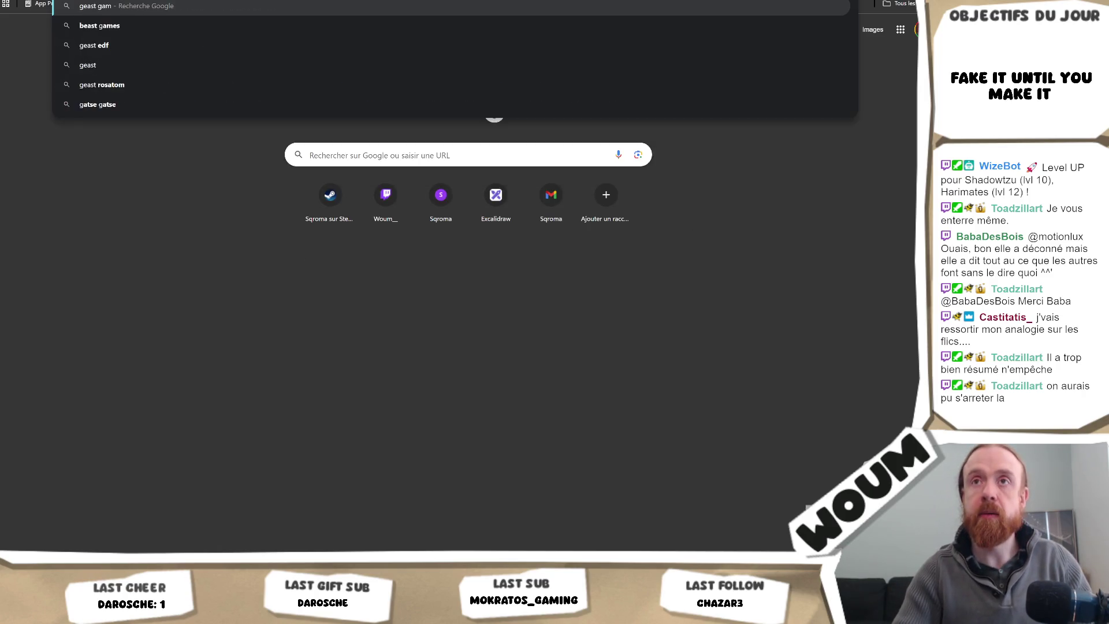
key("Down")
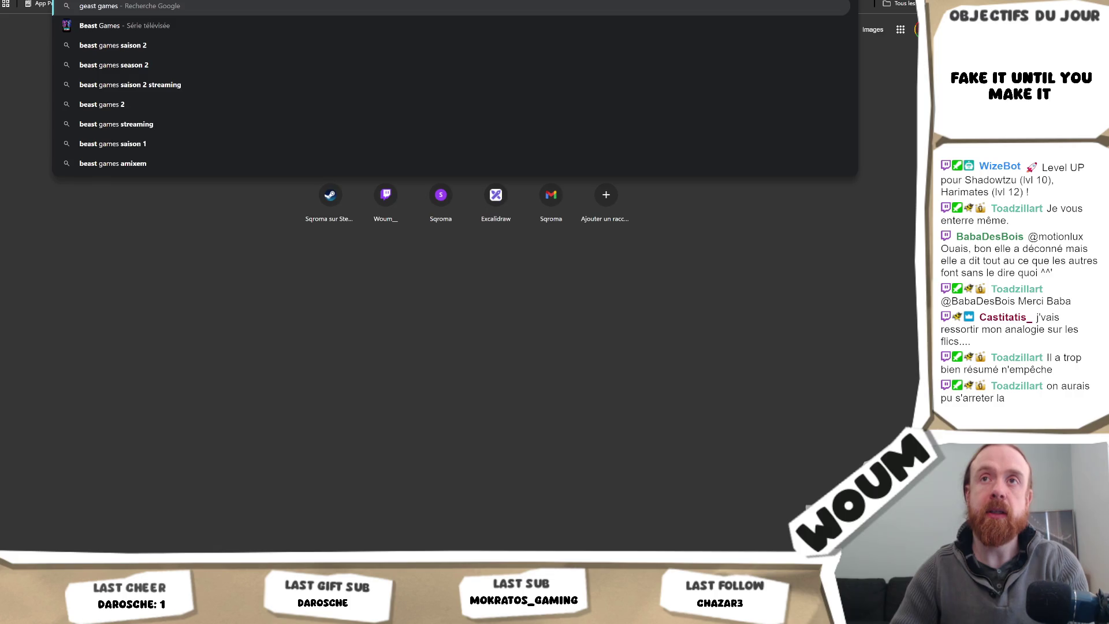
key("Home")
key("Delete")
key("Return")
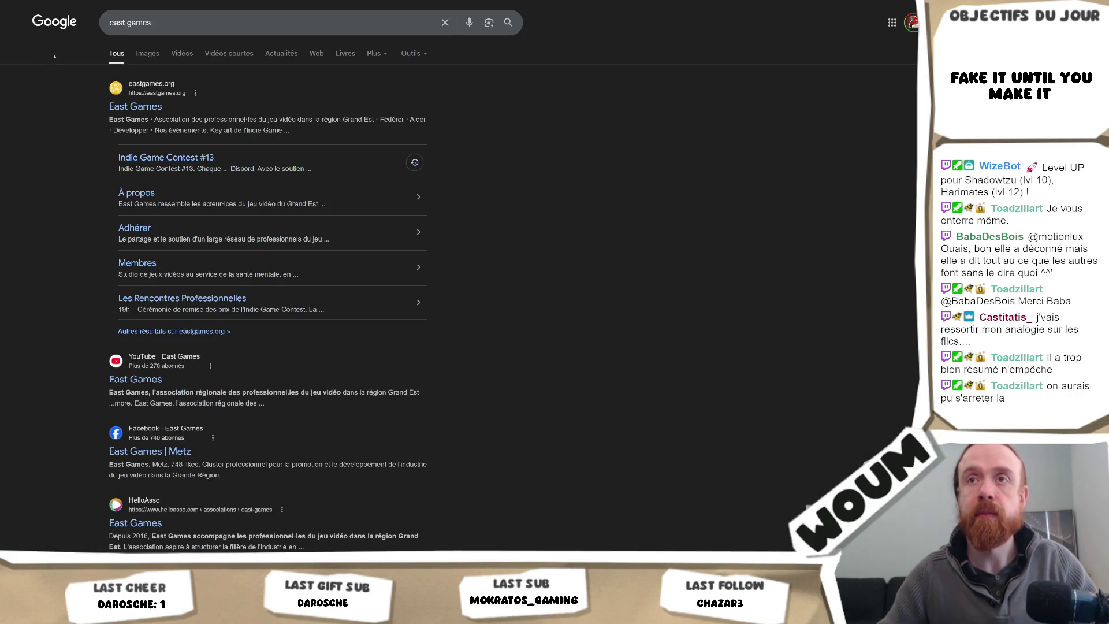
left_click(167, 158)
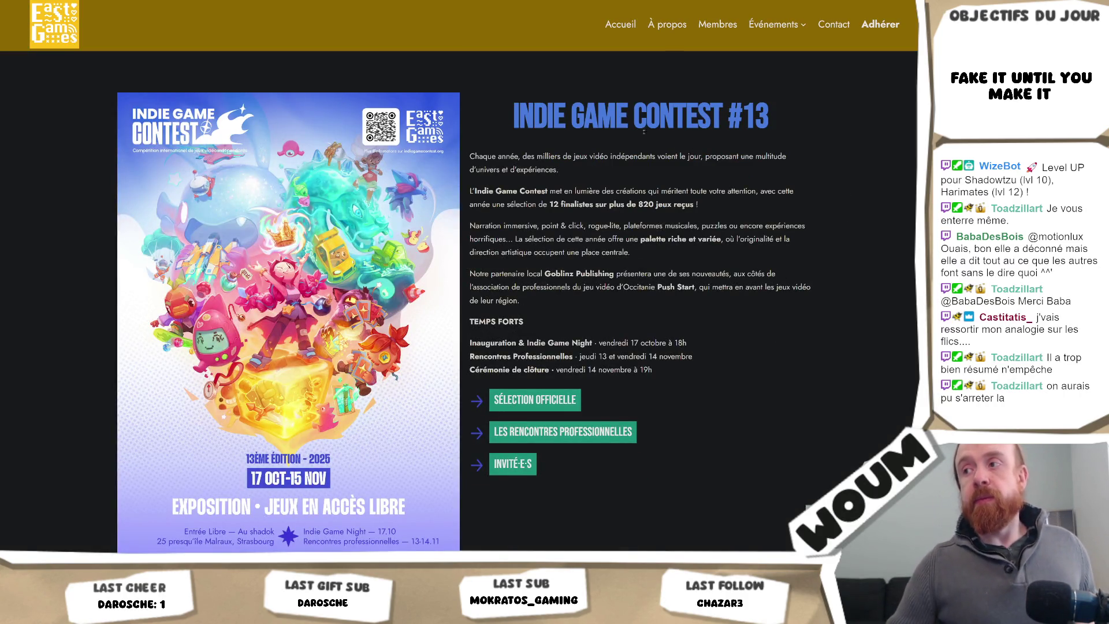
Step: Copy the contest page's URL, briefly switch to Unity, then return to the contest page
key("ctrl+l")
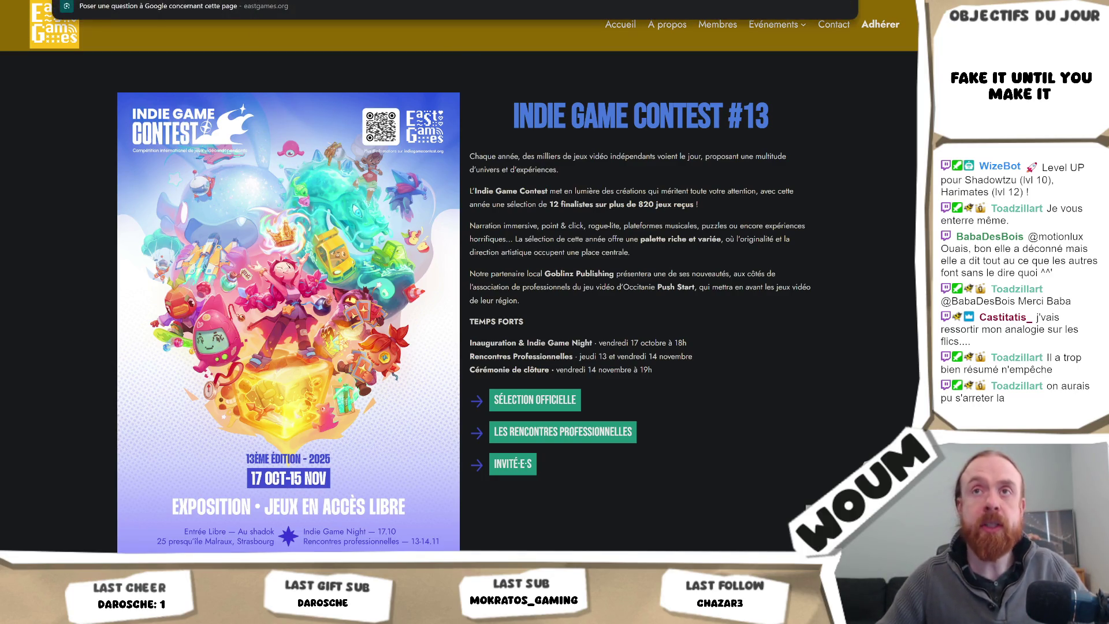
key("ctrl+c")
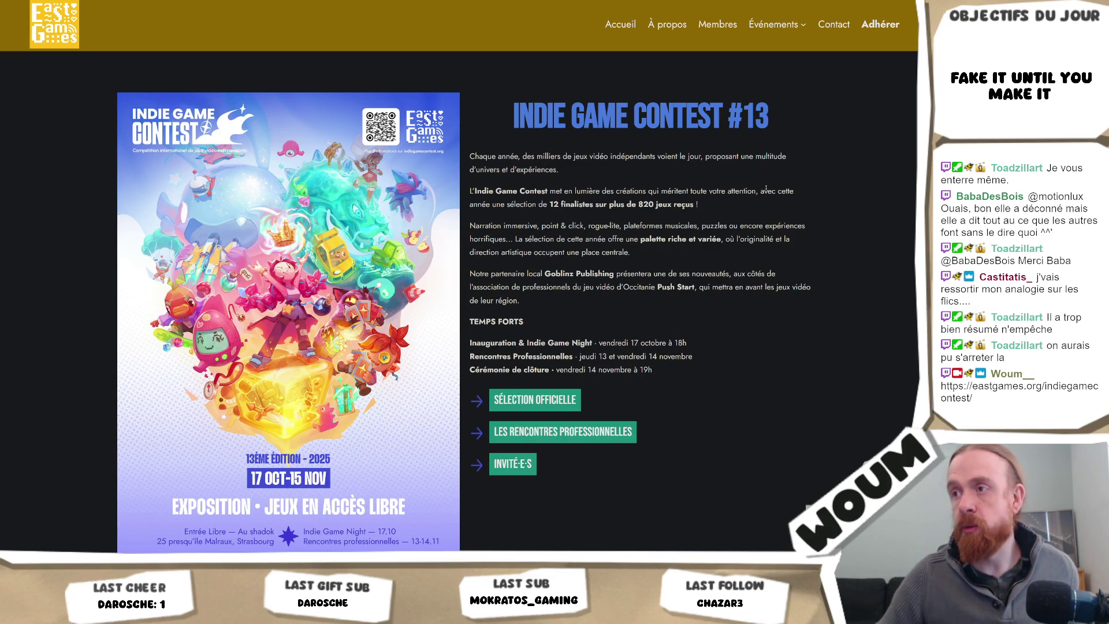
scroll(792, 202, "down", 3)
scroll(792, 202, "up", 4)
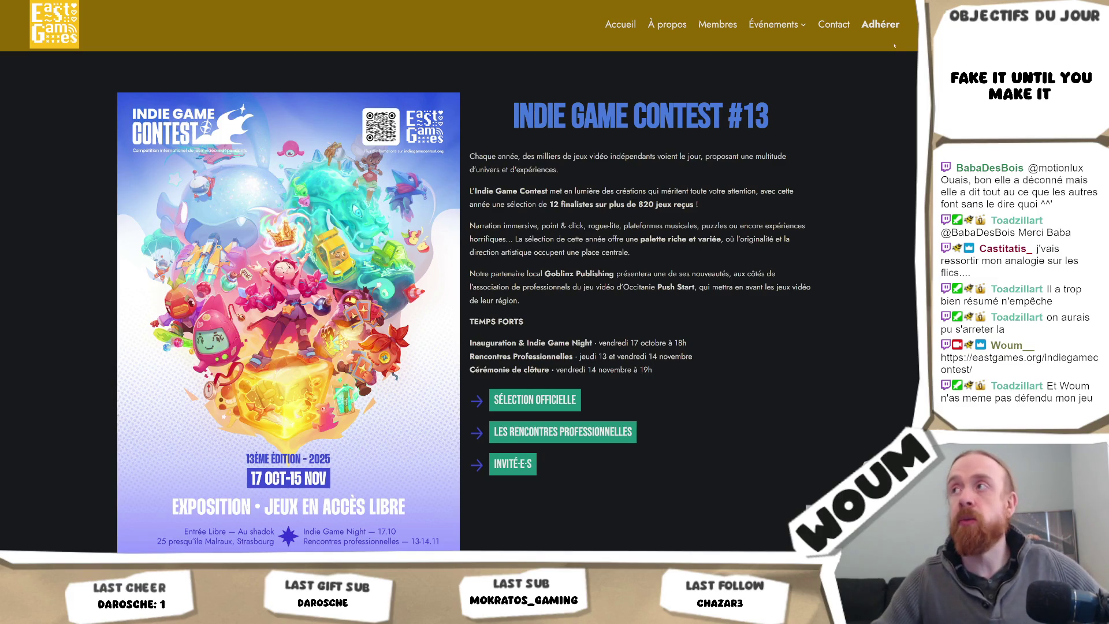
key("alt+Tab")
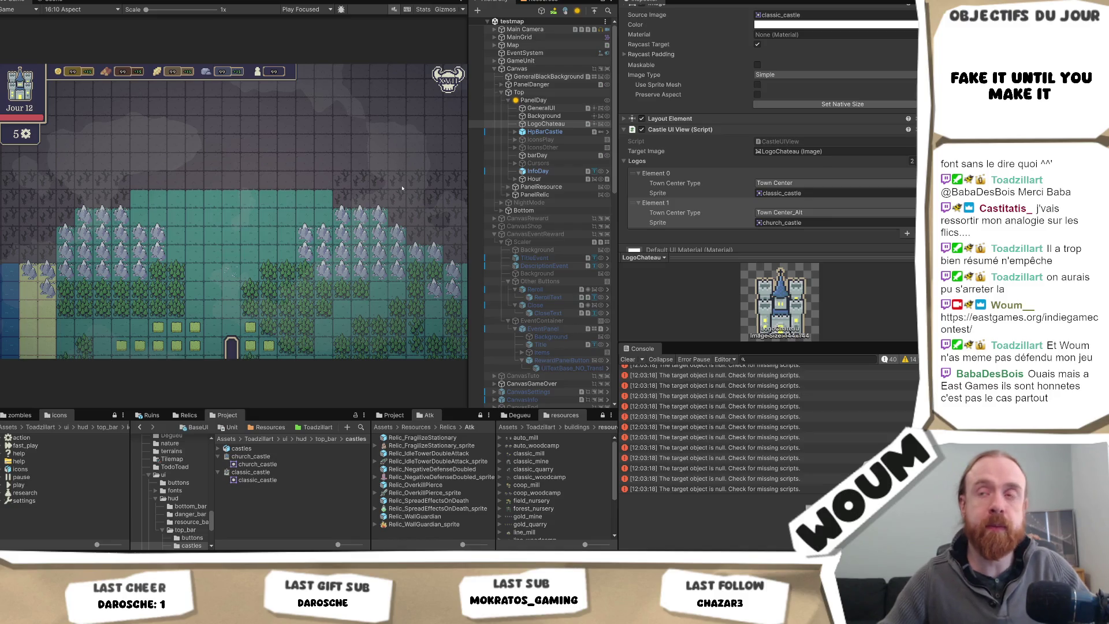
key("alt+Tab")
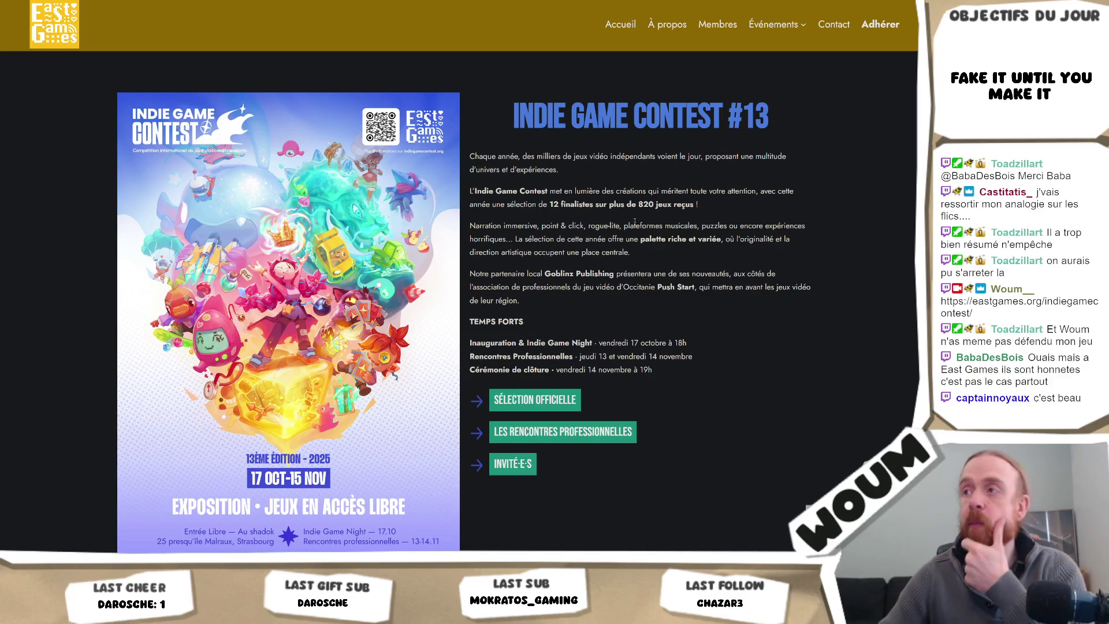
double_click(645, 205)
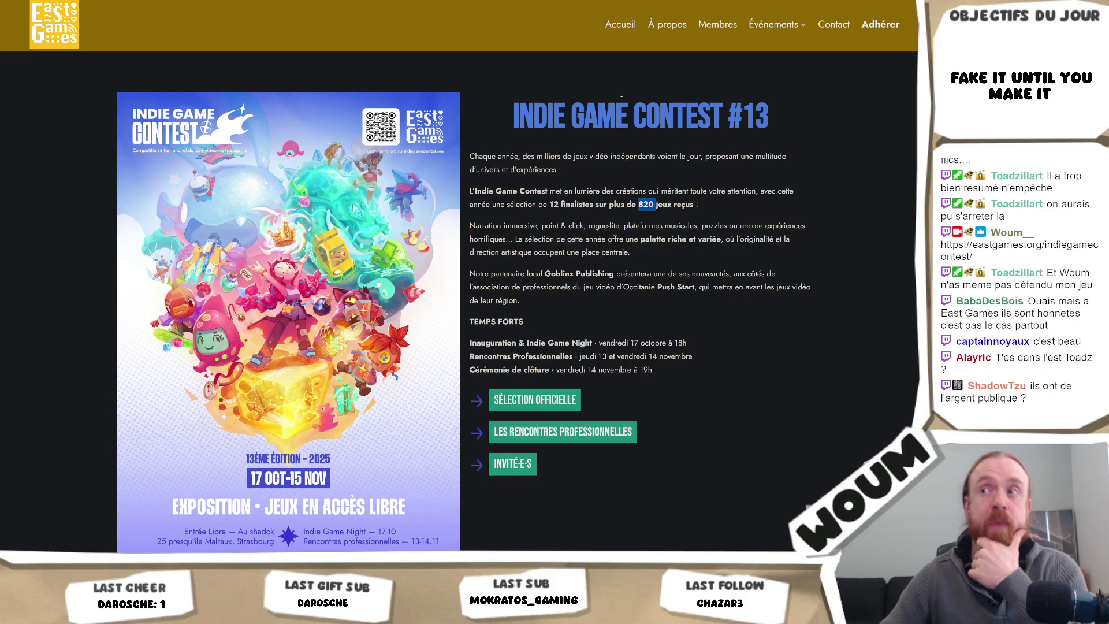
double_click(627, 122)
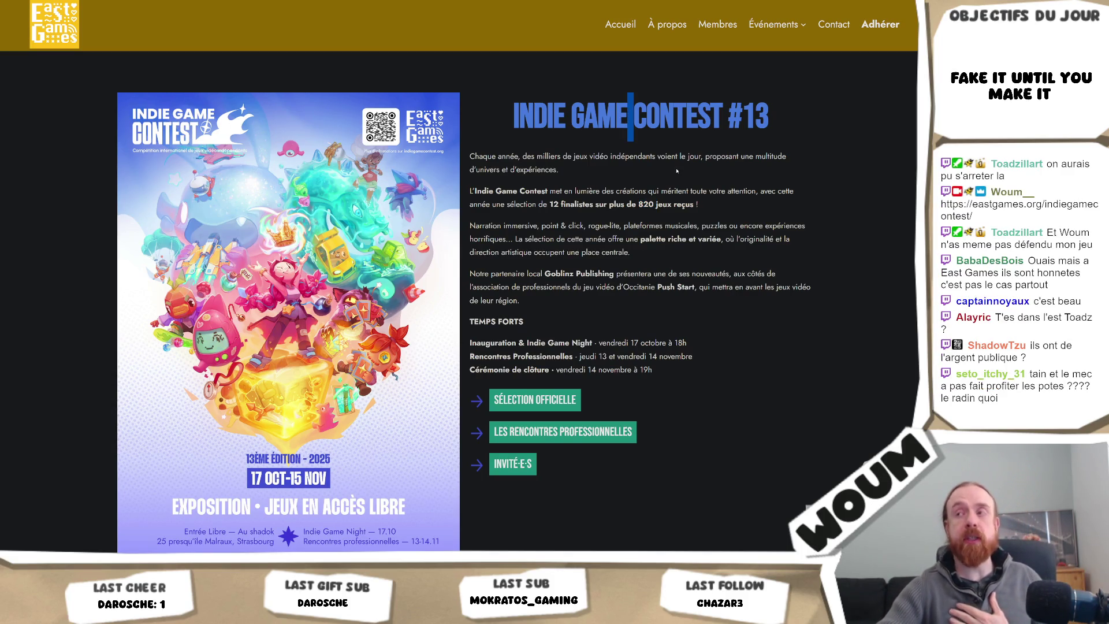
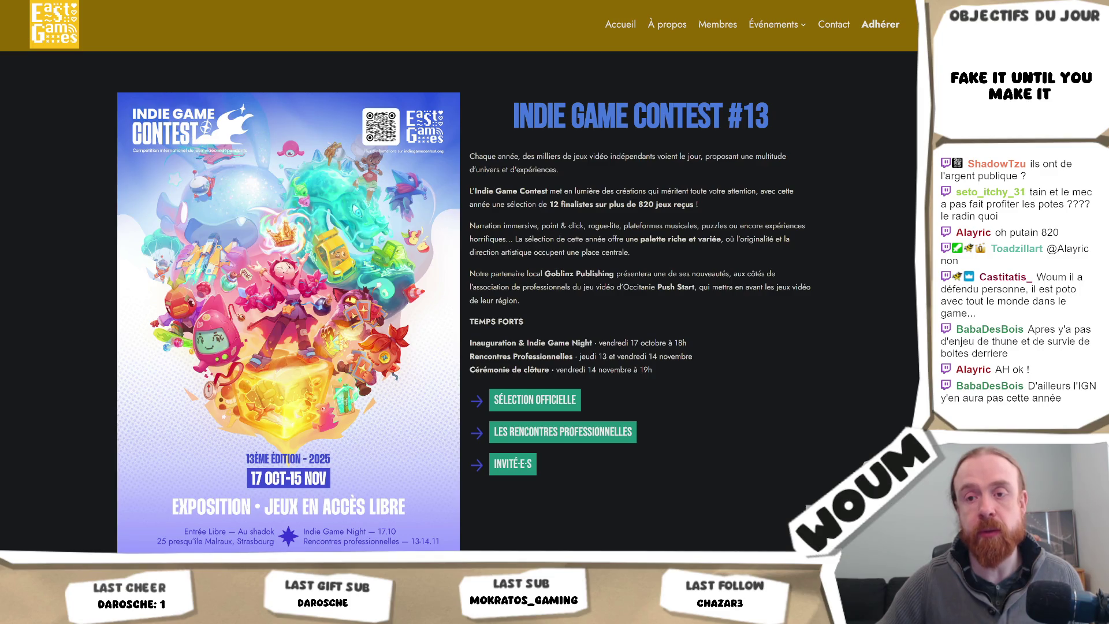
Step: Switch from Chrome back to the Unity Editor showing the game scene
key("alt+Tab")
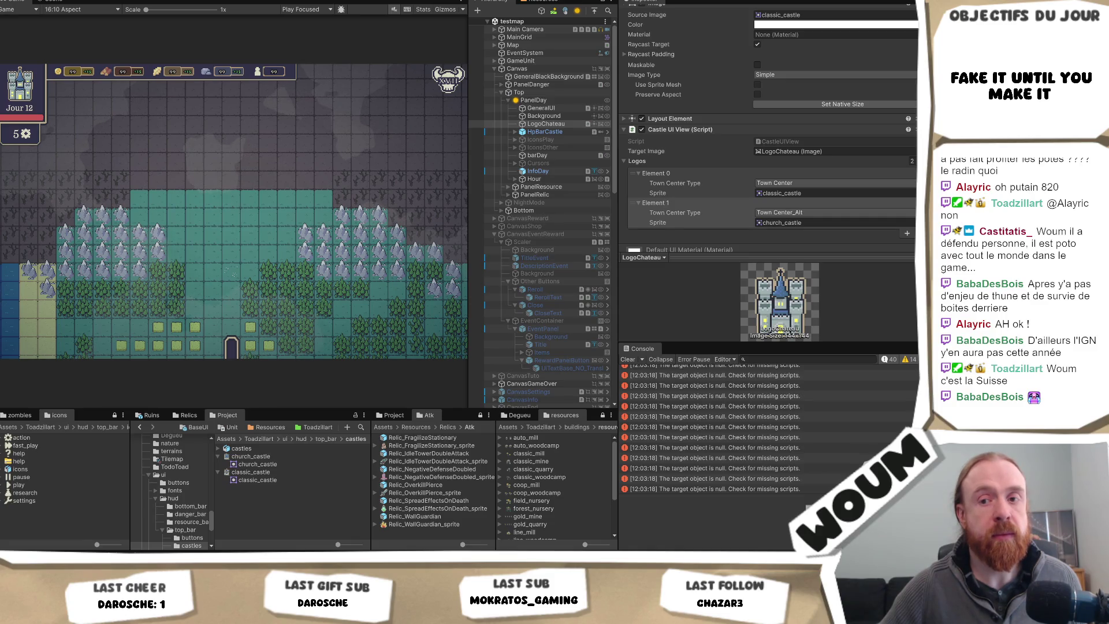
Step: Bring up the Indie Game Contest page in Chrome, then return to Unity
left_click(111, 527)
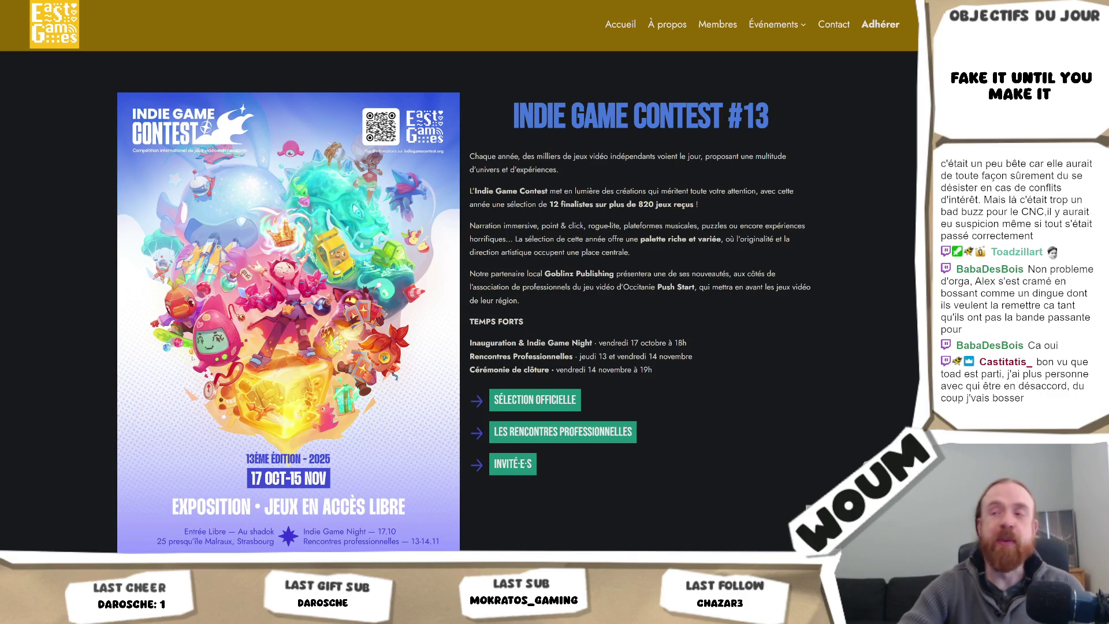
key("alt+Tab")
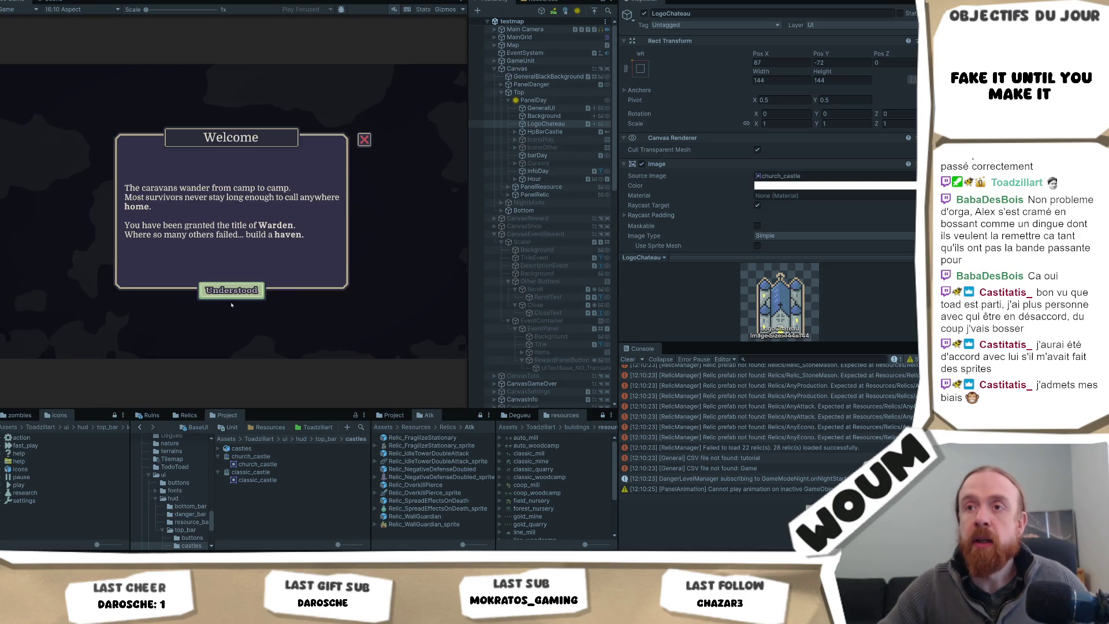
Step: Dismiss the Welcome and Limited time dialogs, place the town center, and maximize the Game view
left_click(246, 288)
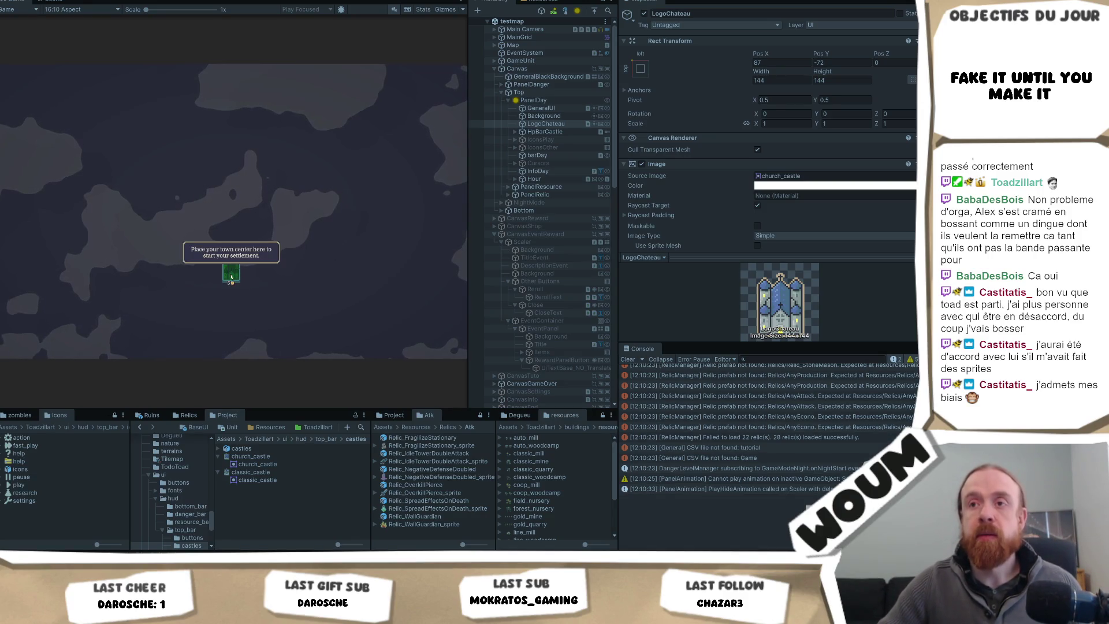
left_click(231, 277)
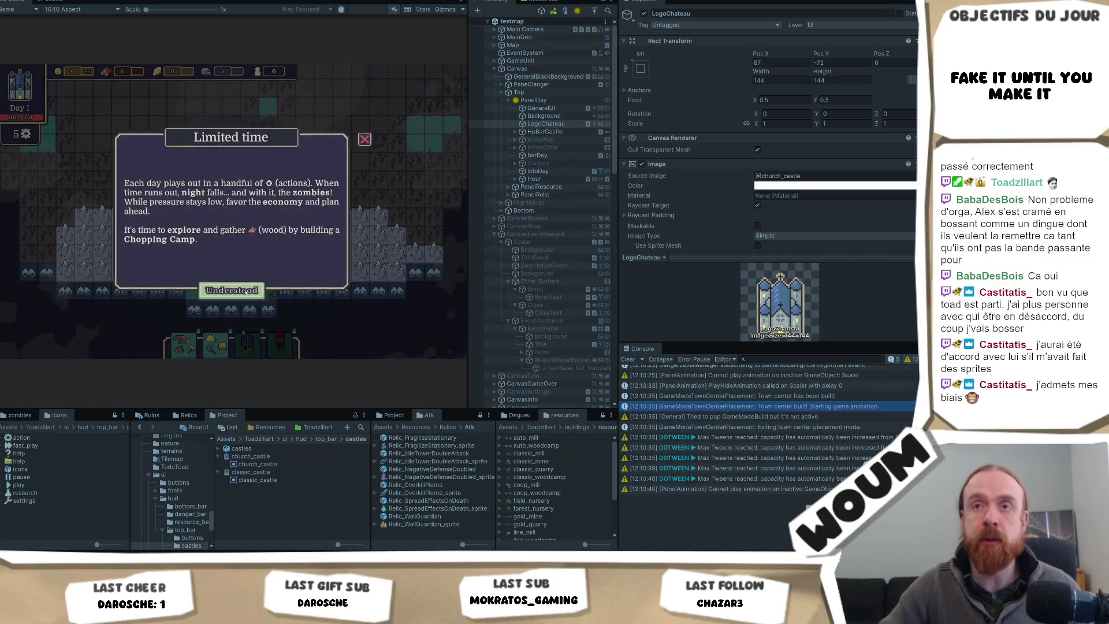
left_click(245, 292)
right_click(12, 4)
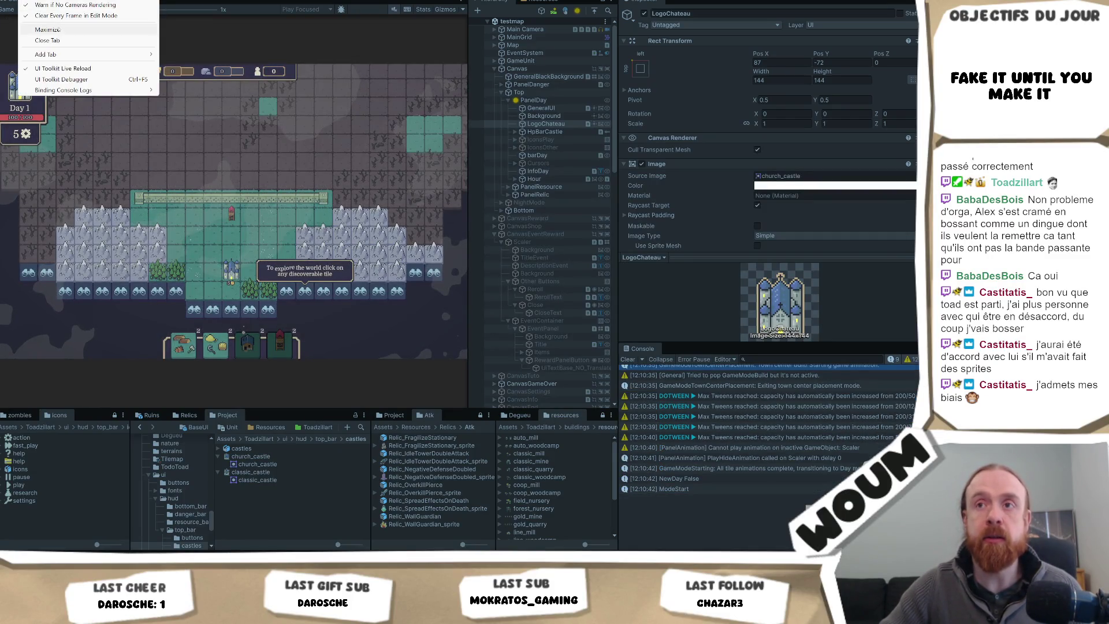
left_click(48, 29)
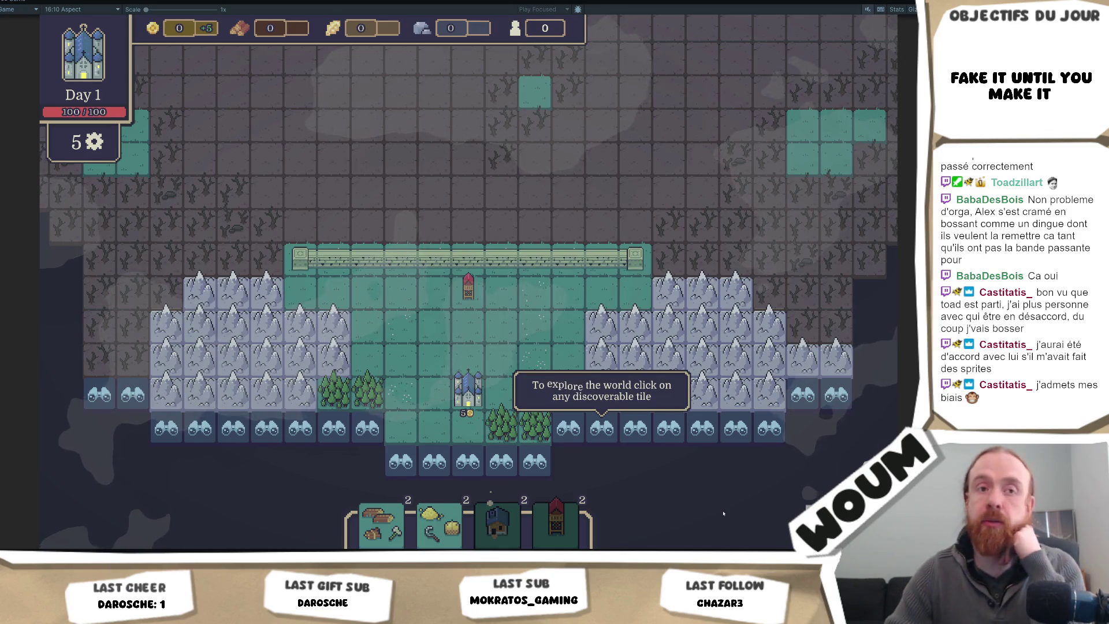
left_click(595, 414)
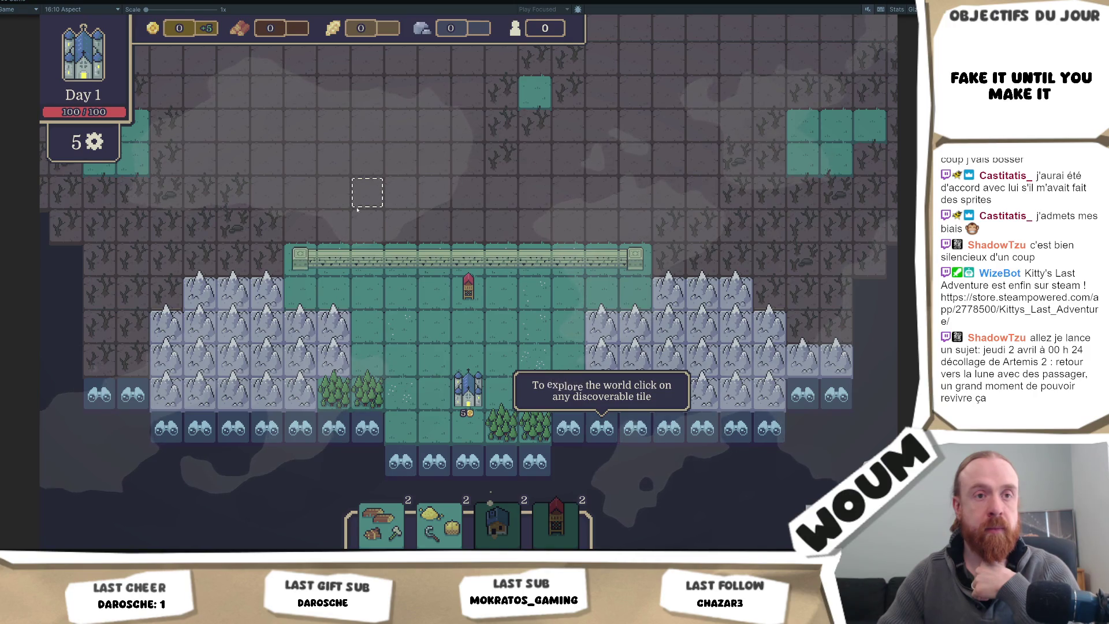
Step: Pan around the Day 1 settlement map with WASD, then switch to the code editor
key("d")
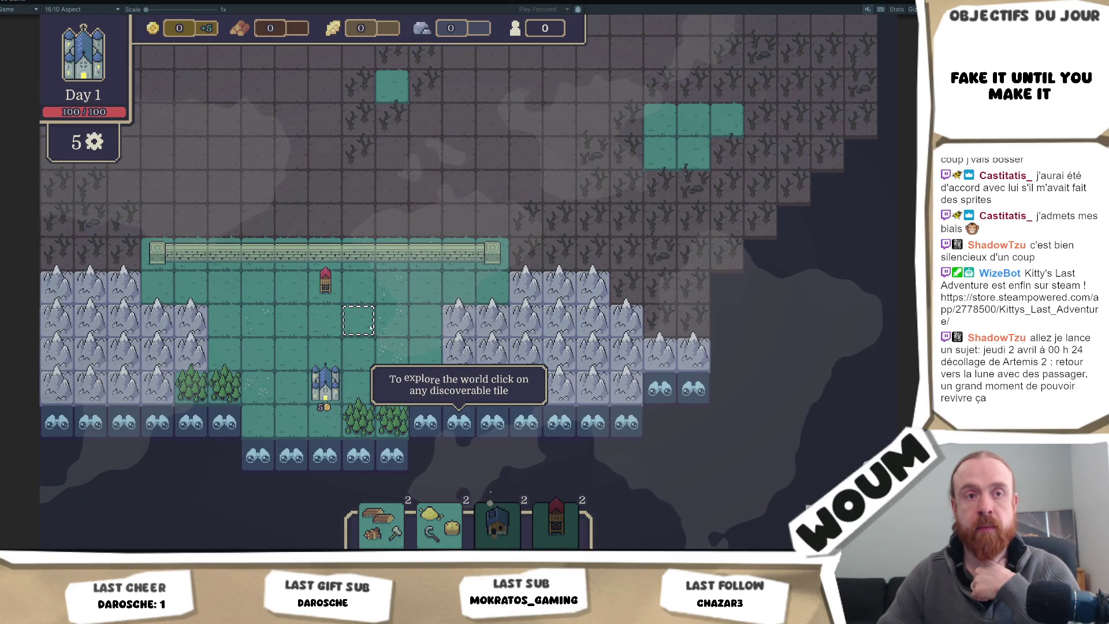
key("d")
key("a")
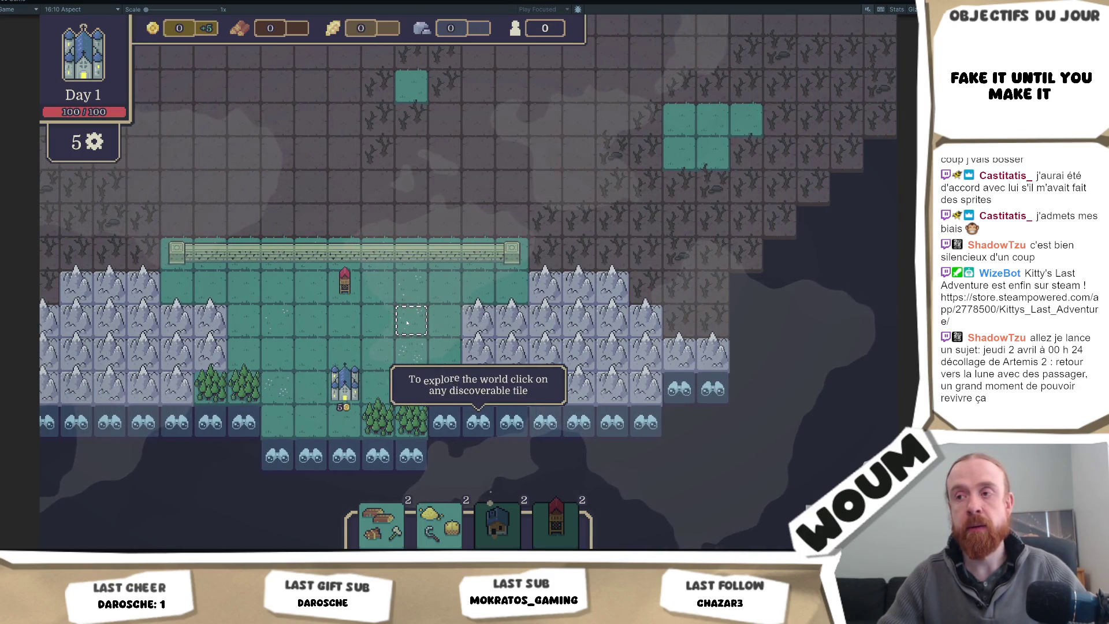
key("w")
key("d")
key("w")
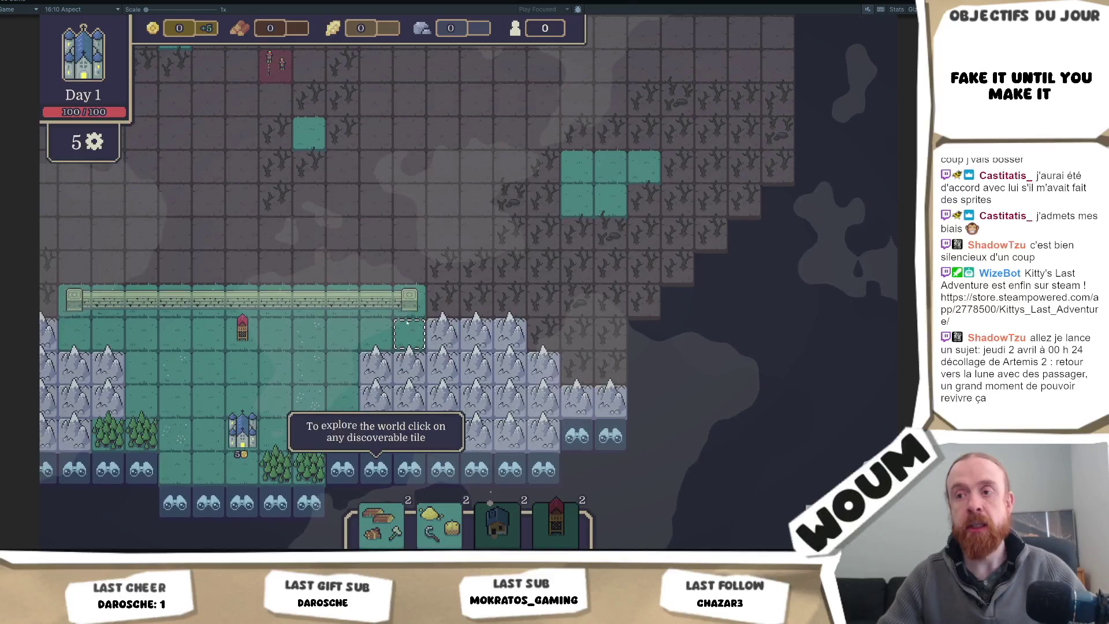
key("w")
key("a")
key("d")
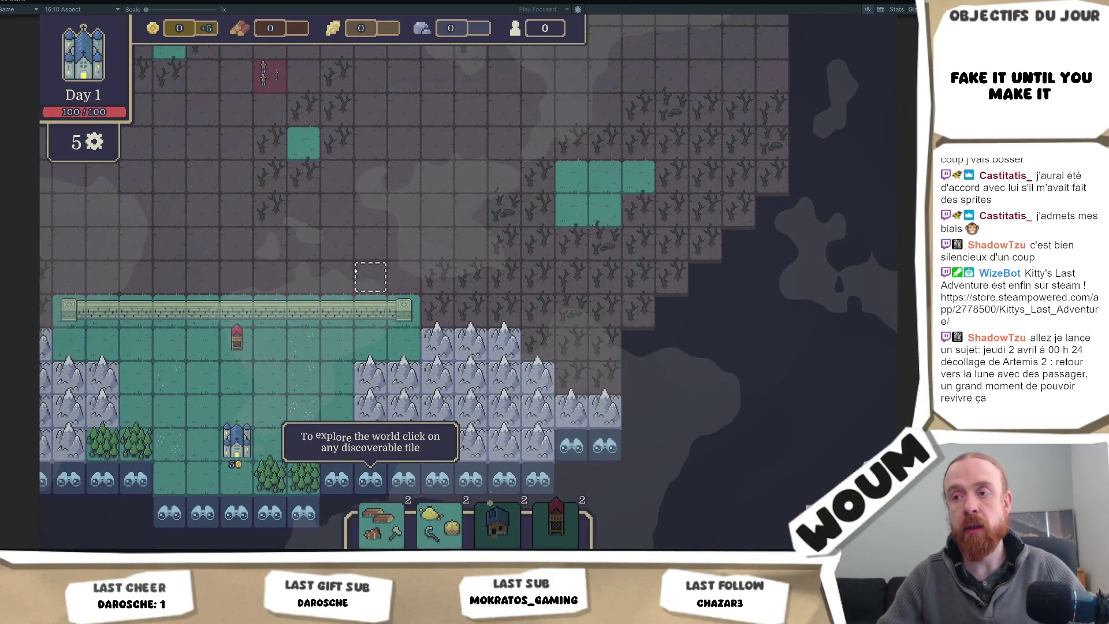
key("s")
key("a")
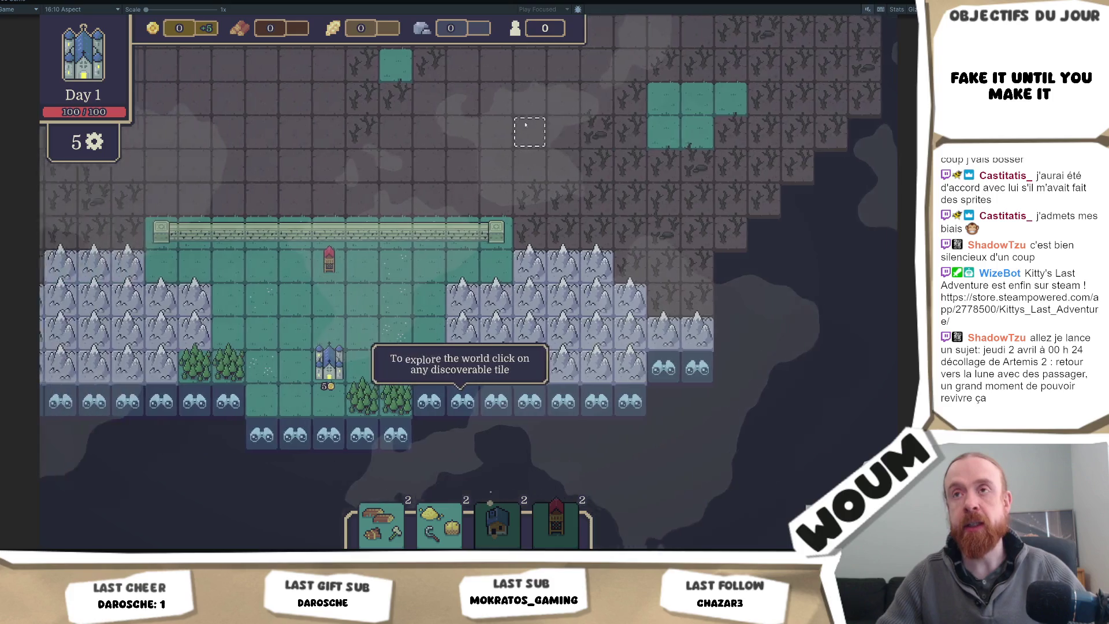
key("a")
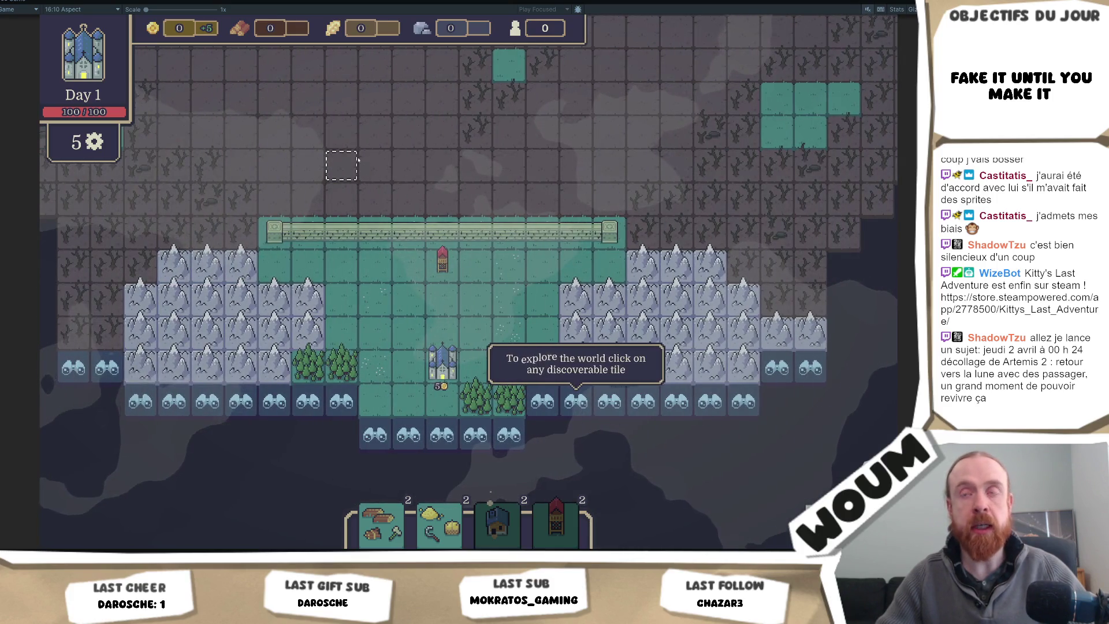
key("d")
key("a")
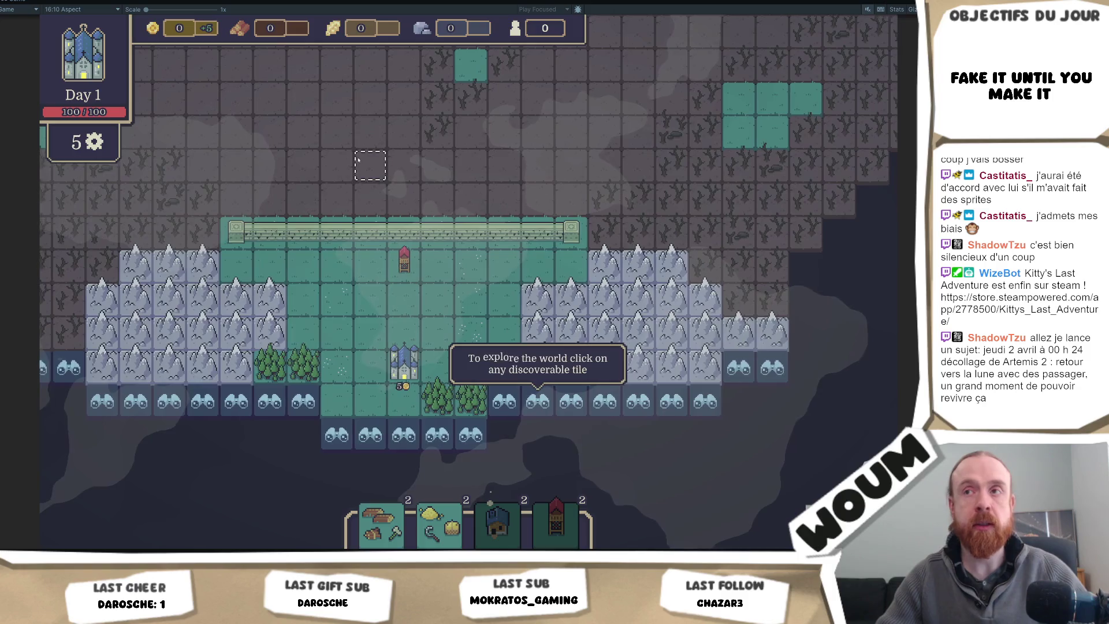
key("d")
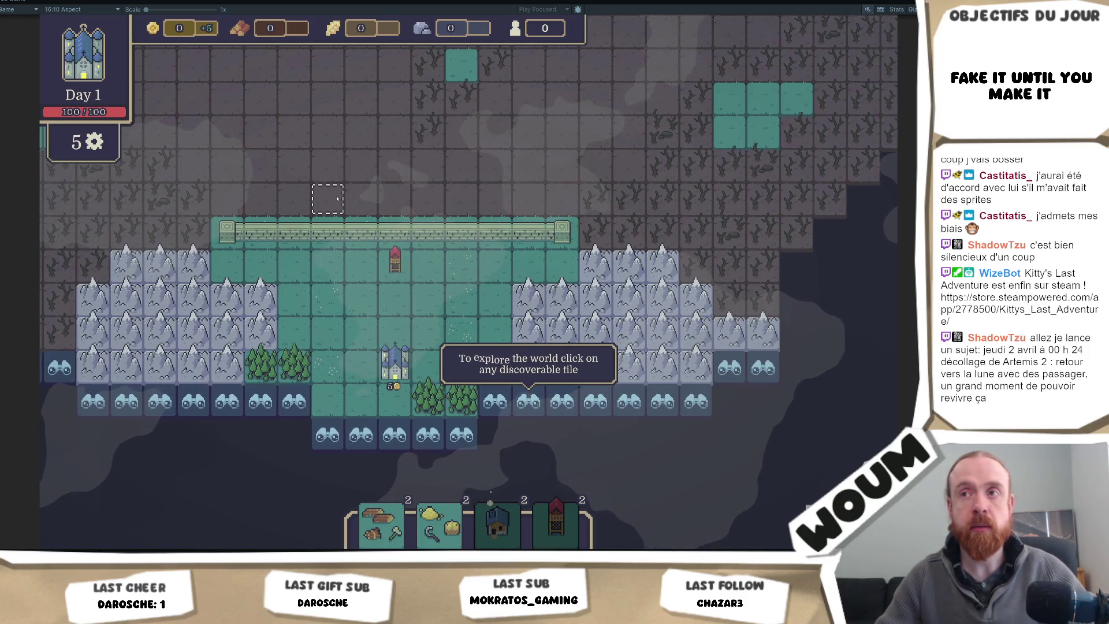
mouse_move(354, 238)
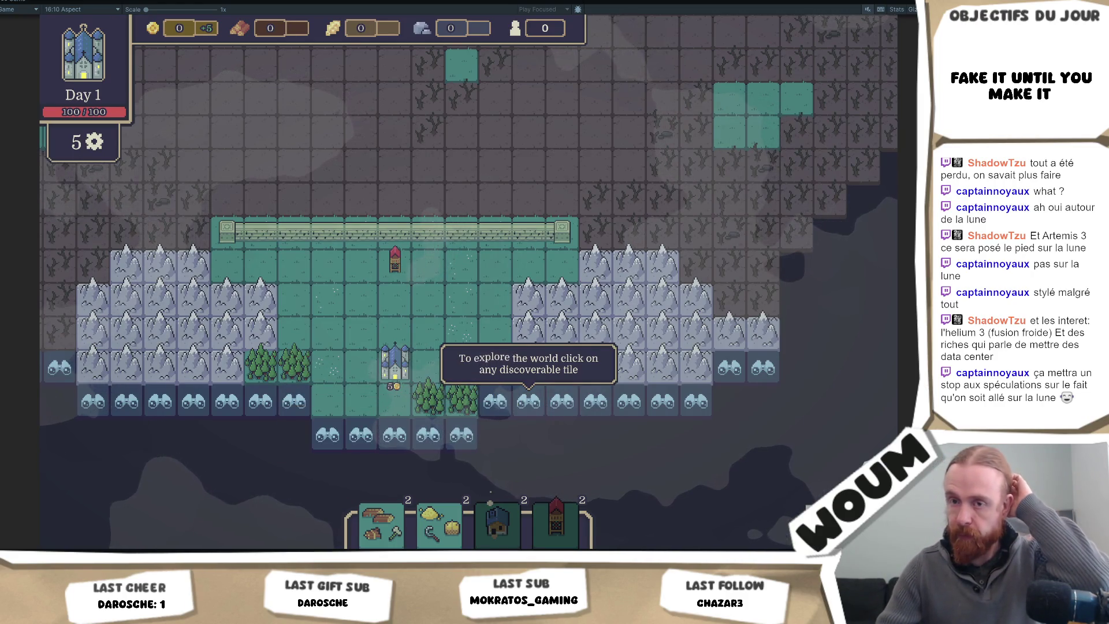
key("alt+Tab")
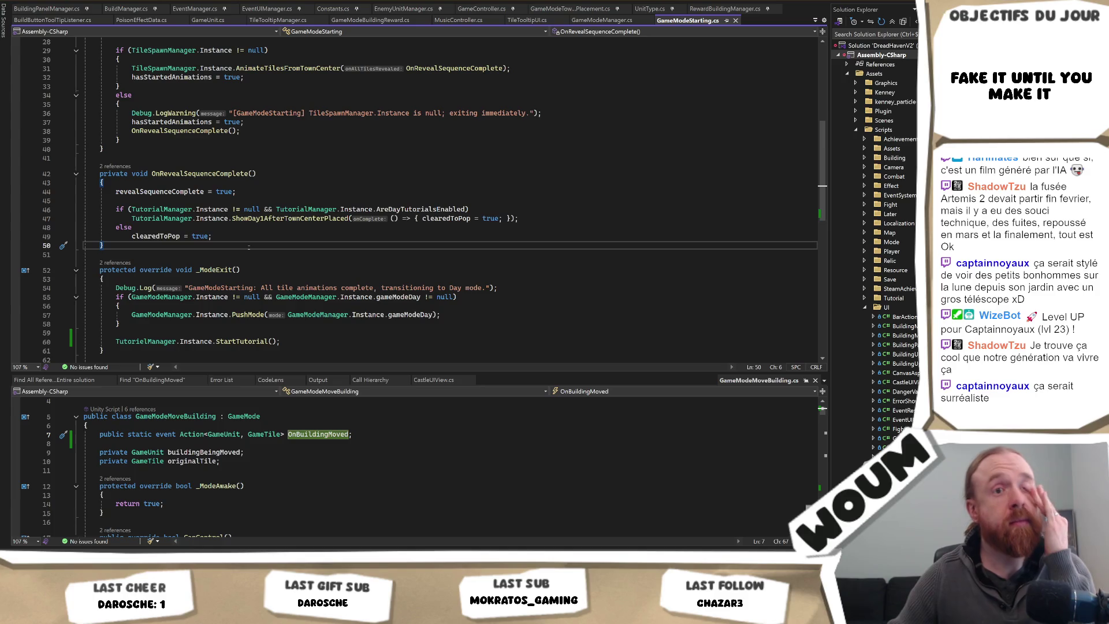
Step: Jump to the _ModeExit method in GameModeStarting.cs
left_click(332, 270)
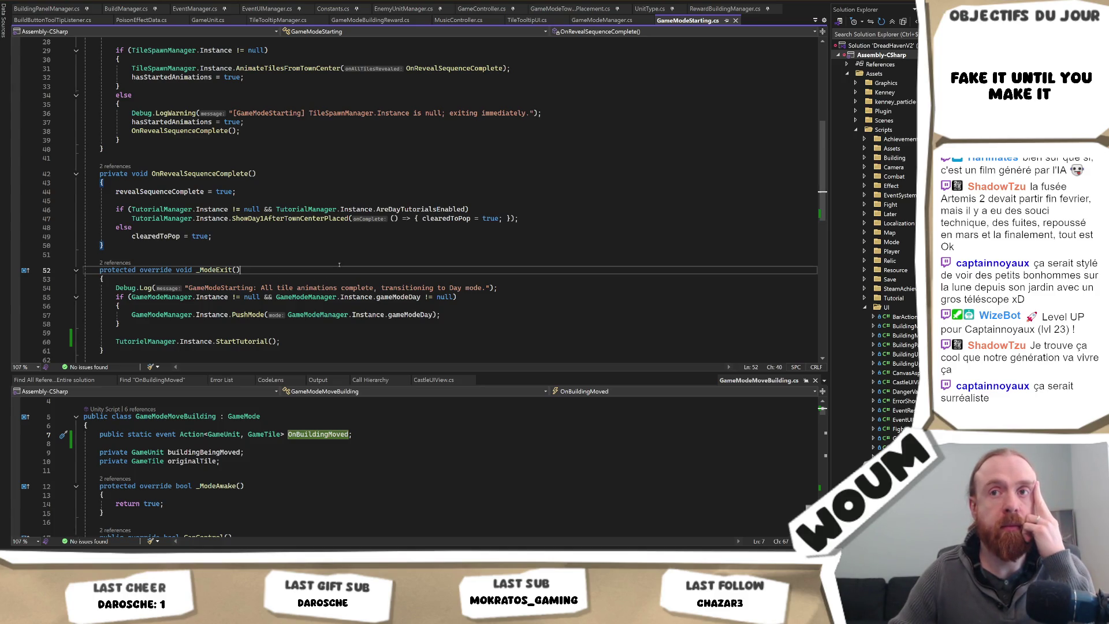
left_click(340, 246)
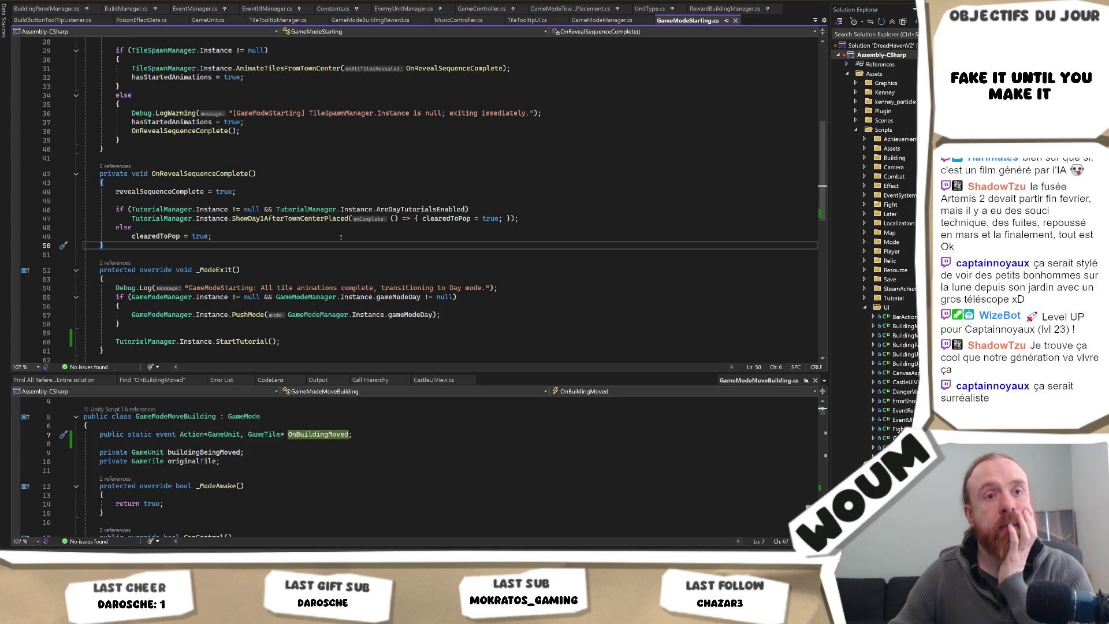
mouse_move(340, 218)
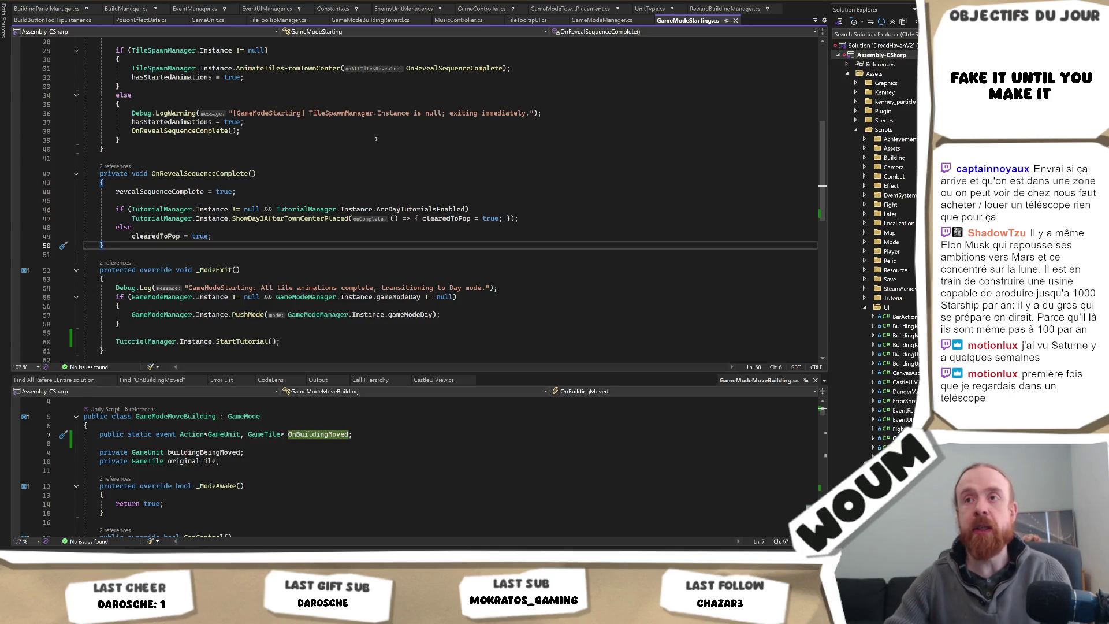
Step: Return to the running game in Unity and stop play mode with Ctrl+P
key("alt+Tab")
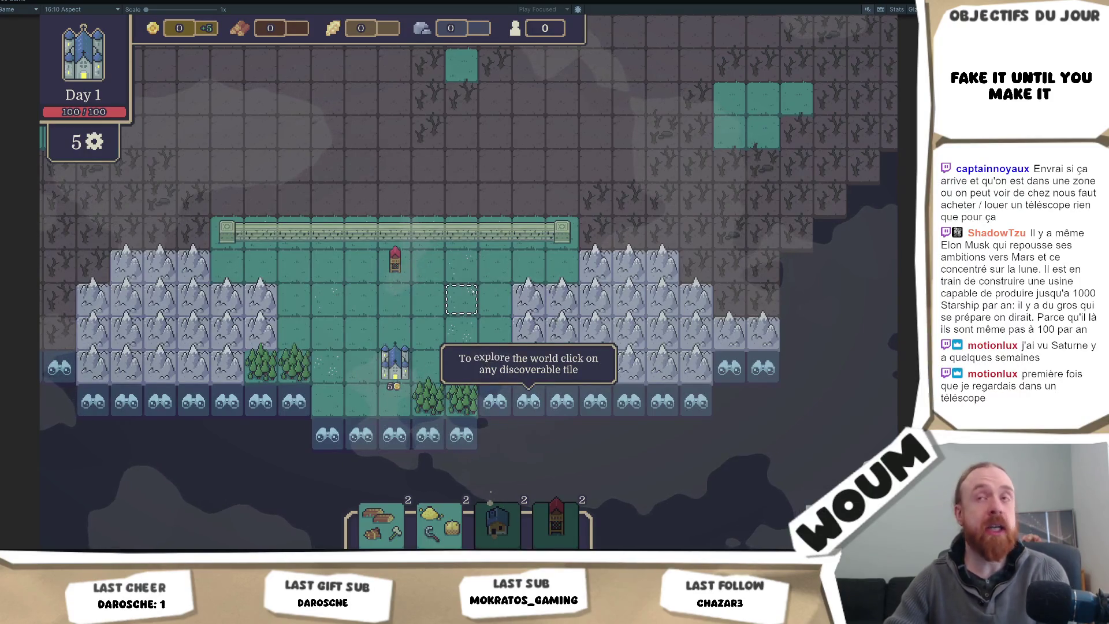
mouse_move(476, 281)
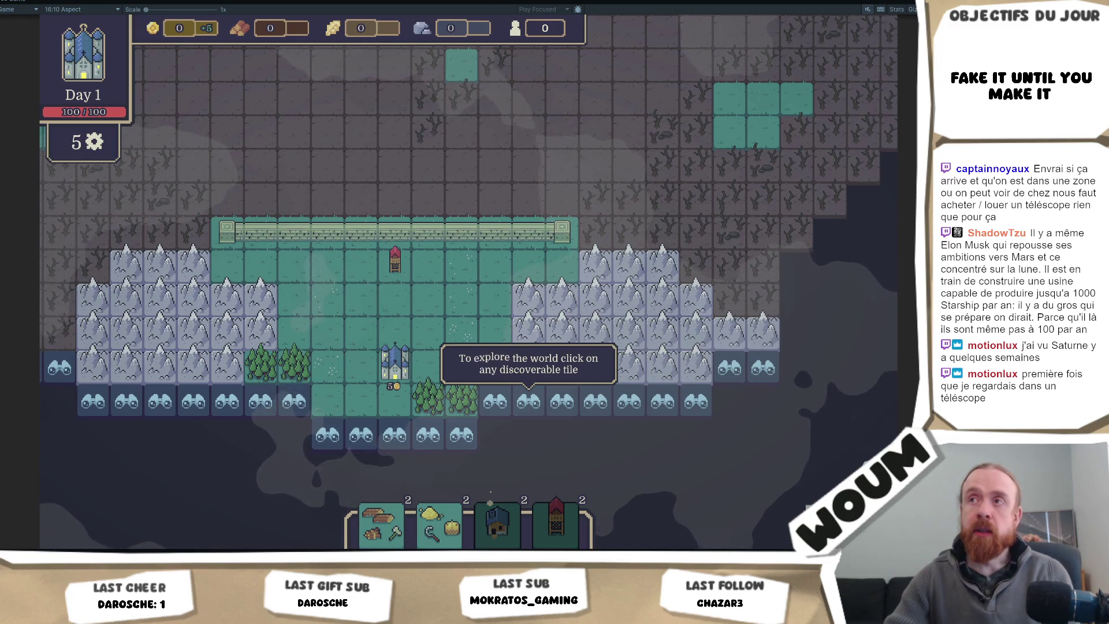
key("ctrl+p")
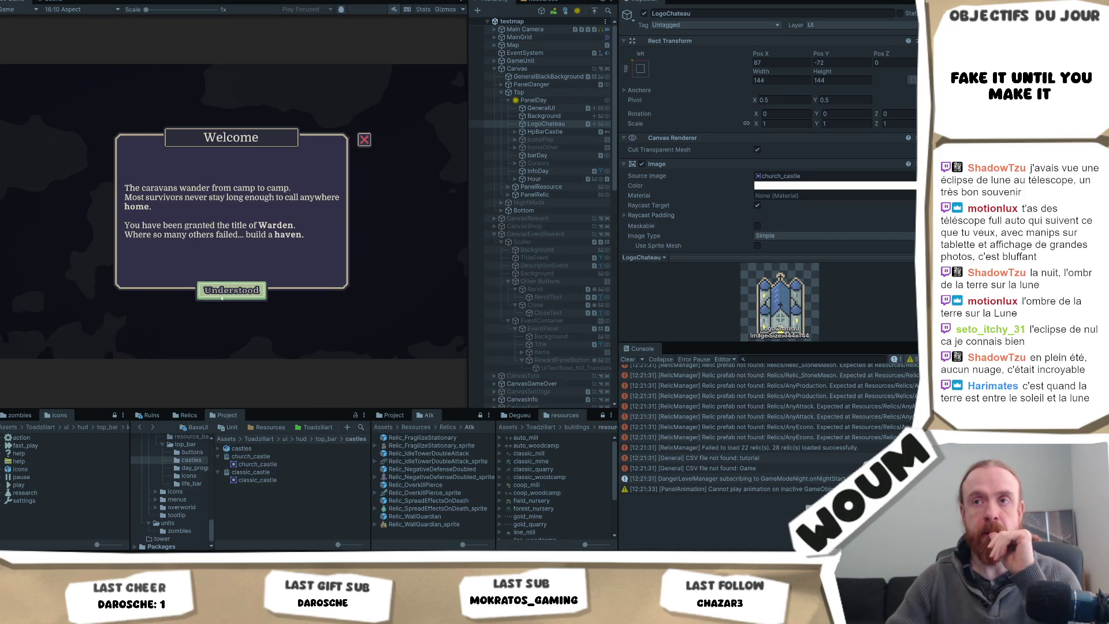
Step: Dismiss the Welcome message, place the town center, and reveal a nearby discoverable tile
left_click(223, 291)
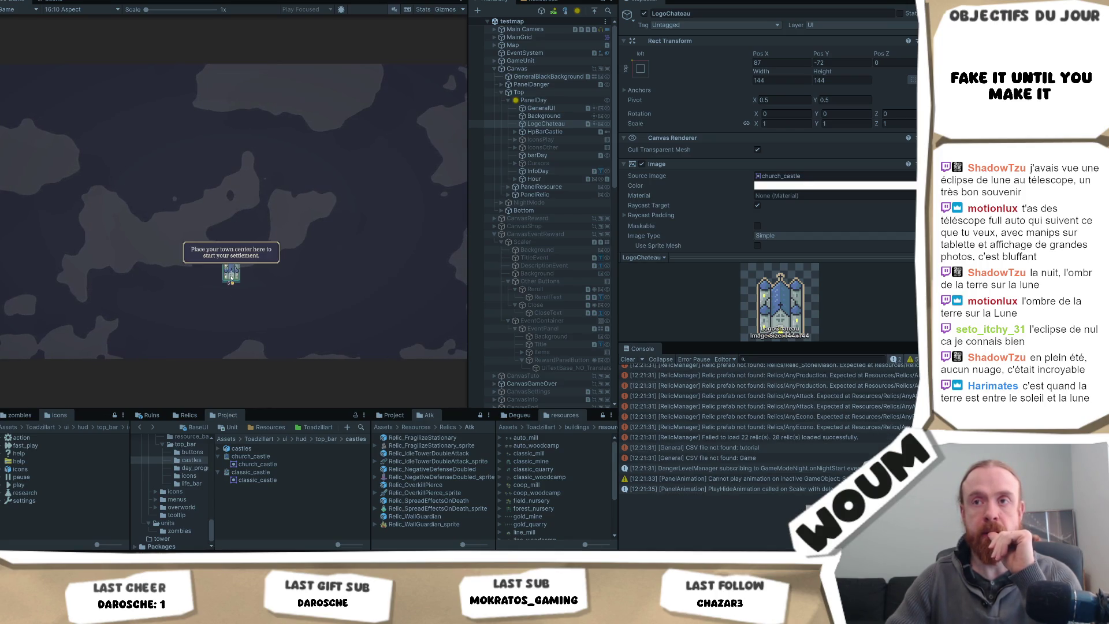
left_click(231, 270)
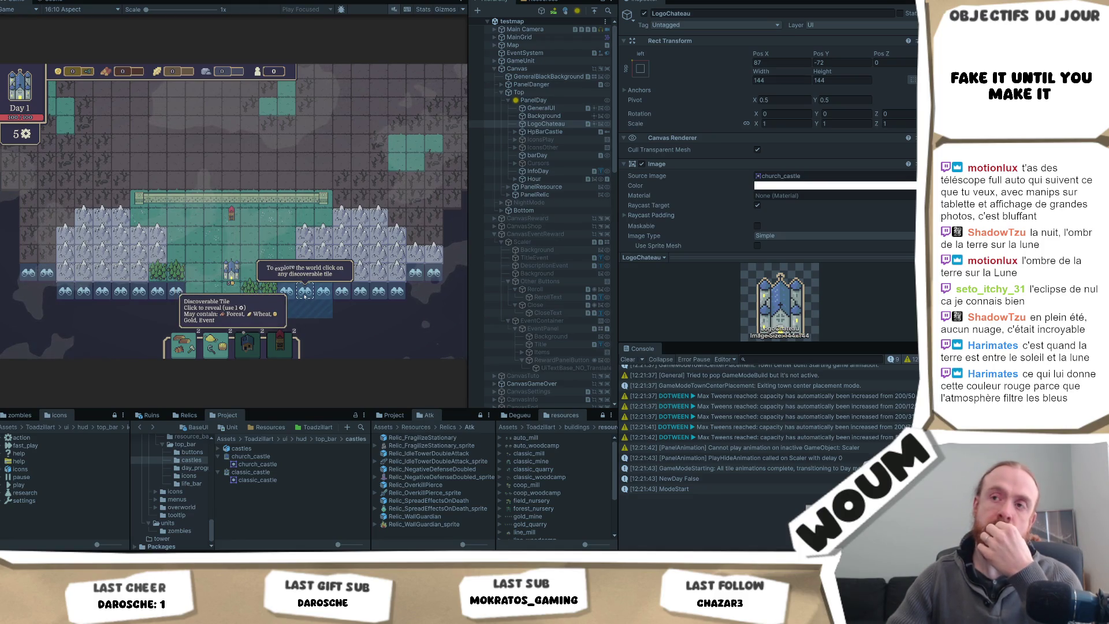
left_click(304, 294)
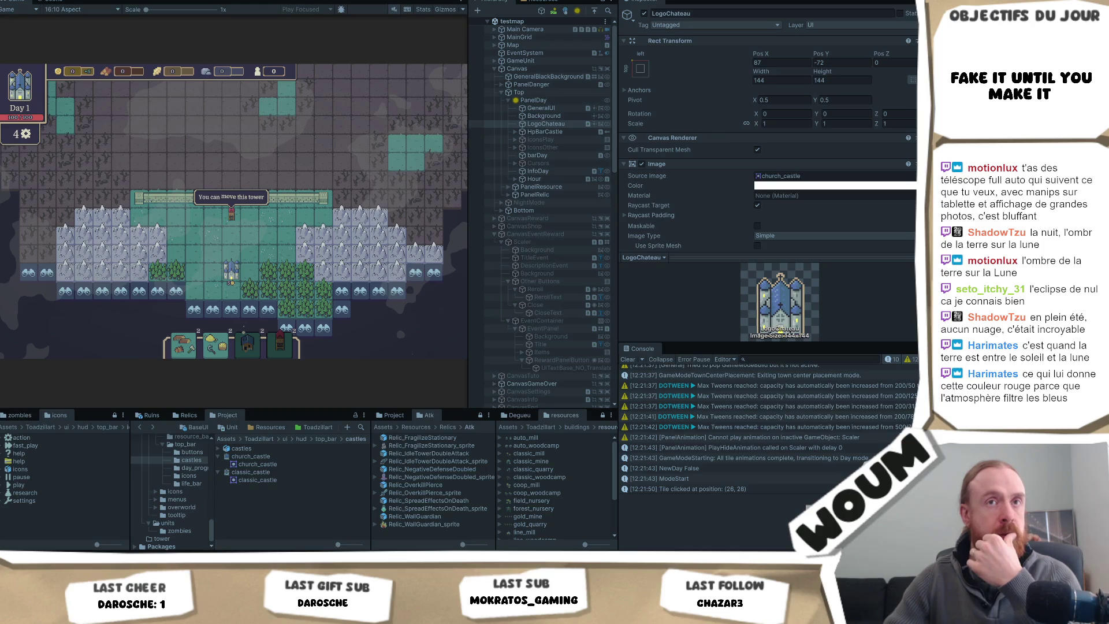
left_click(269, 255)
mouse_move(269, 255)
left_mouse_down()
mouse_move(253, 231)
mouse_move(265, 241)
left_mouse_up()
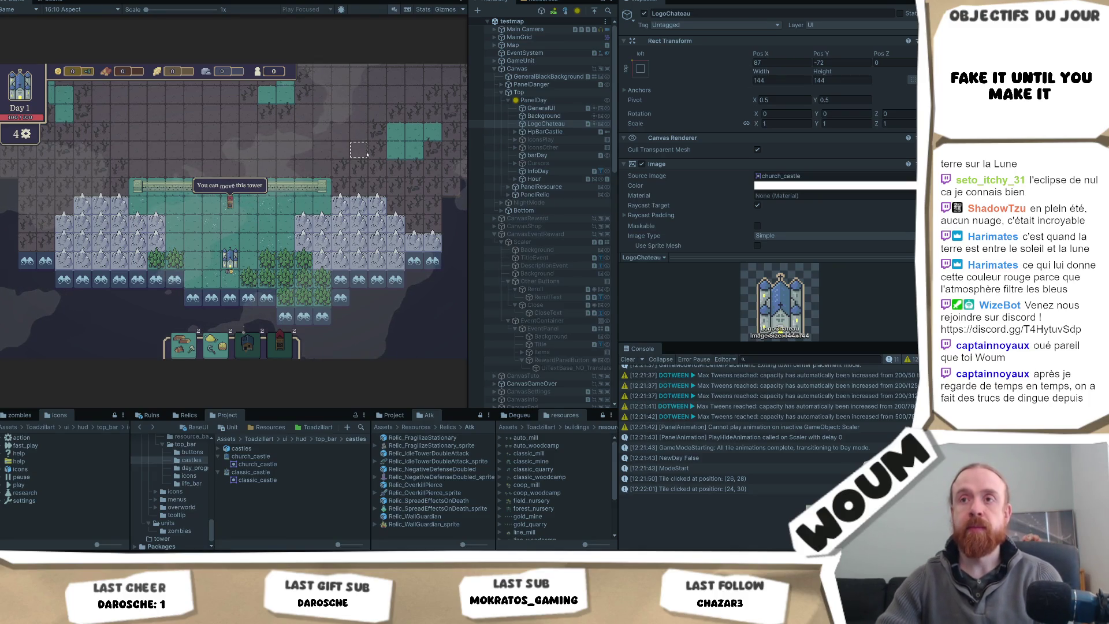
left_click_drag(338, 151, 354, 181)
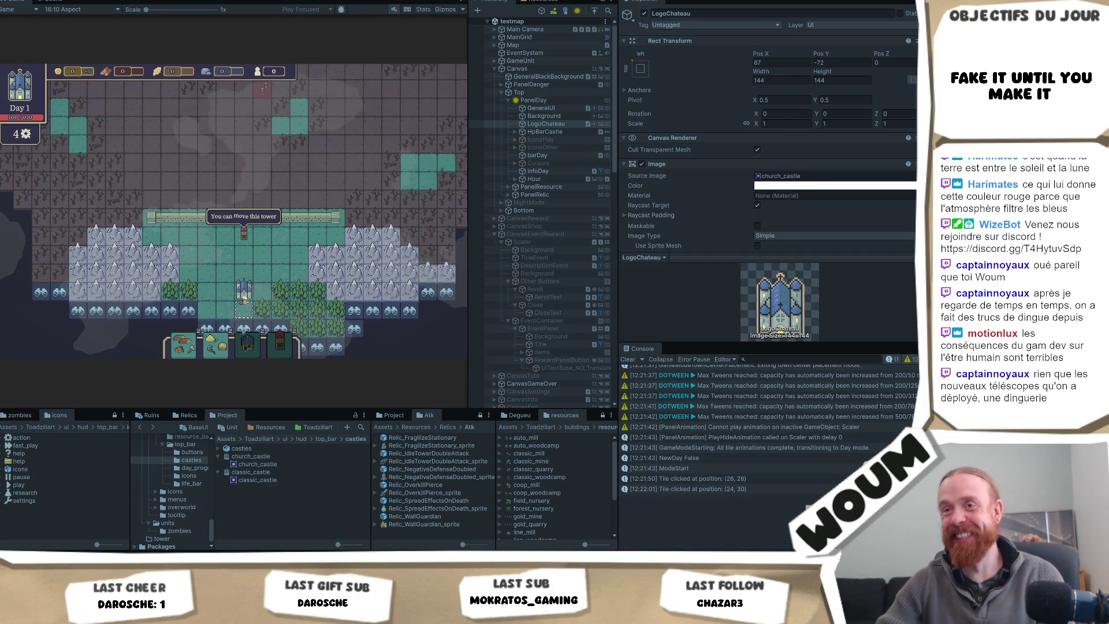
Step: Move the tower above the castle two tiles right and back, repeating to check its tooltip
left_click(244, 233)
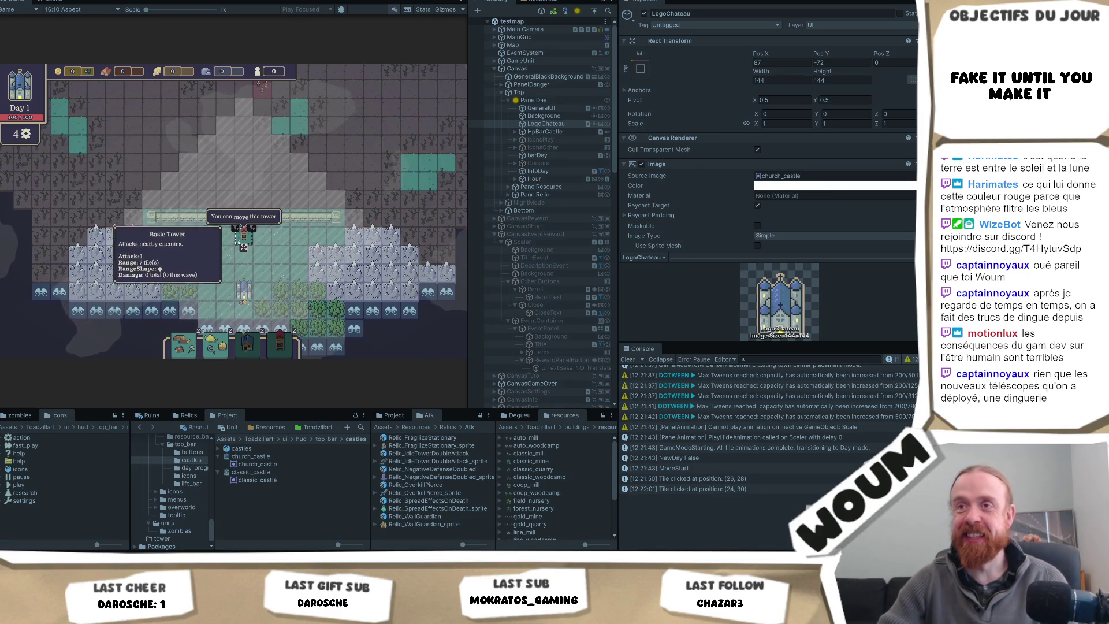
left_click(244, 248)
left_click(280, 246)
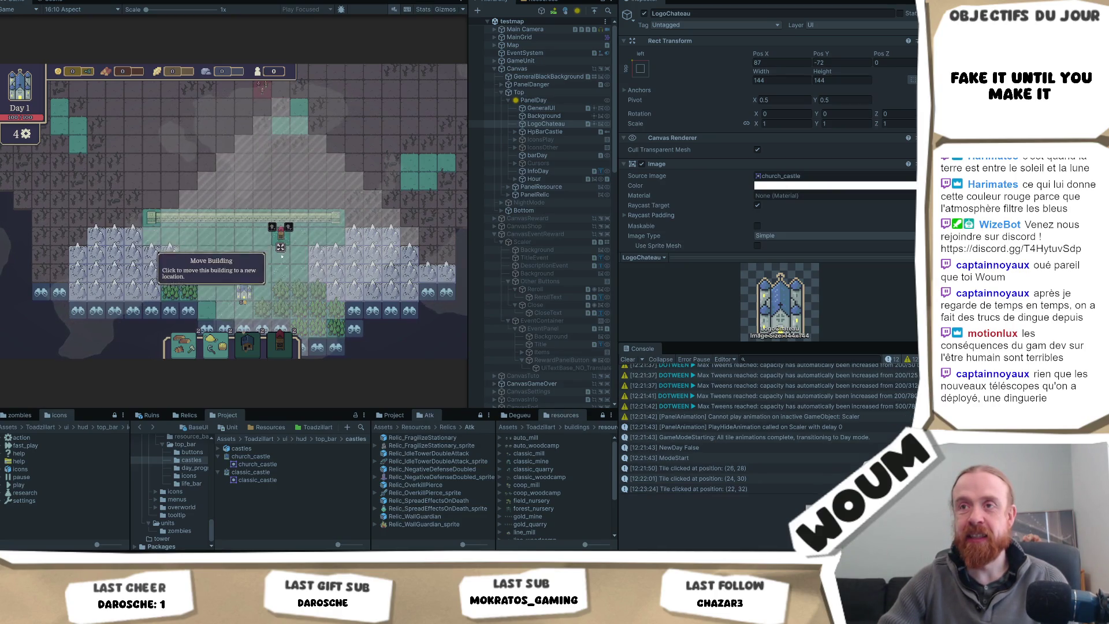
left_click(280, 247)
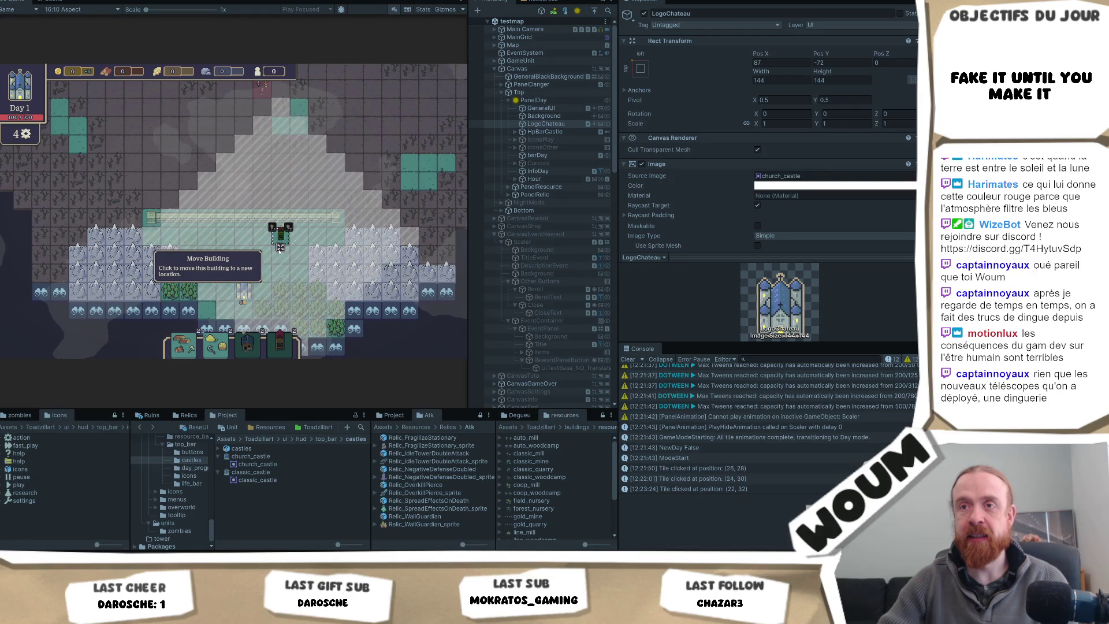
left_click(246, 247)
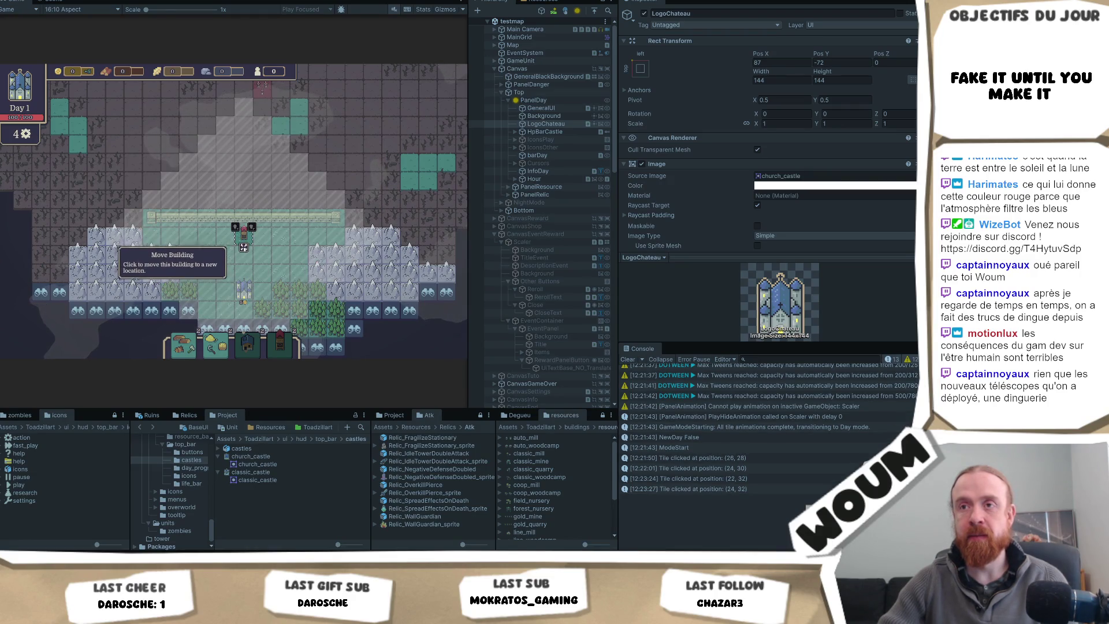
left_click(243, 247)
left_click(281, 247)
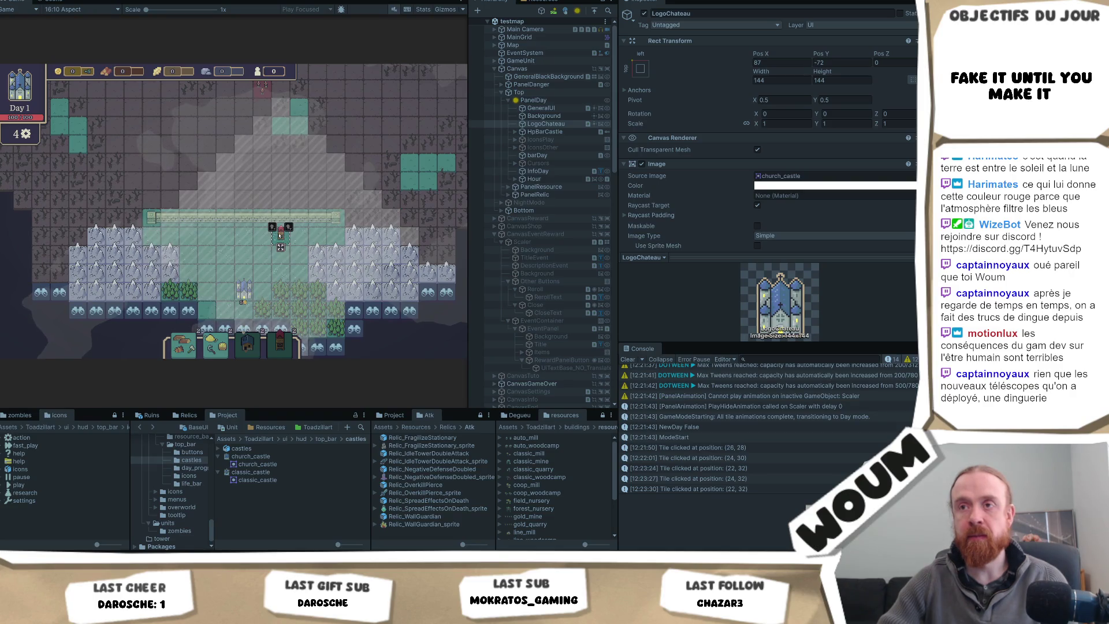
left_click(280, 247)
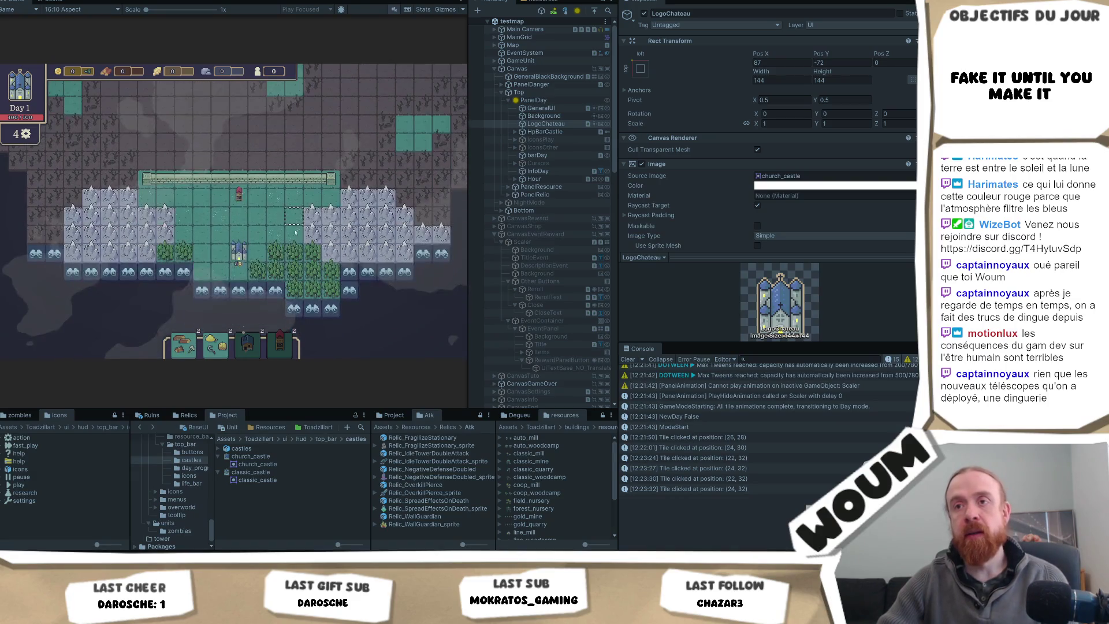
mouse_move(233, 246)
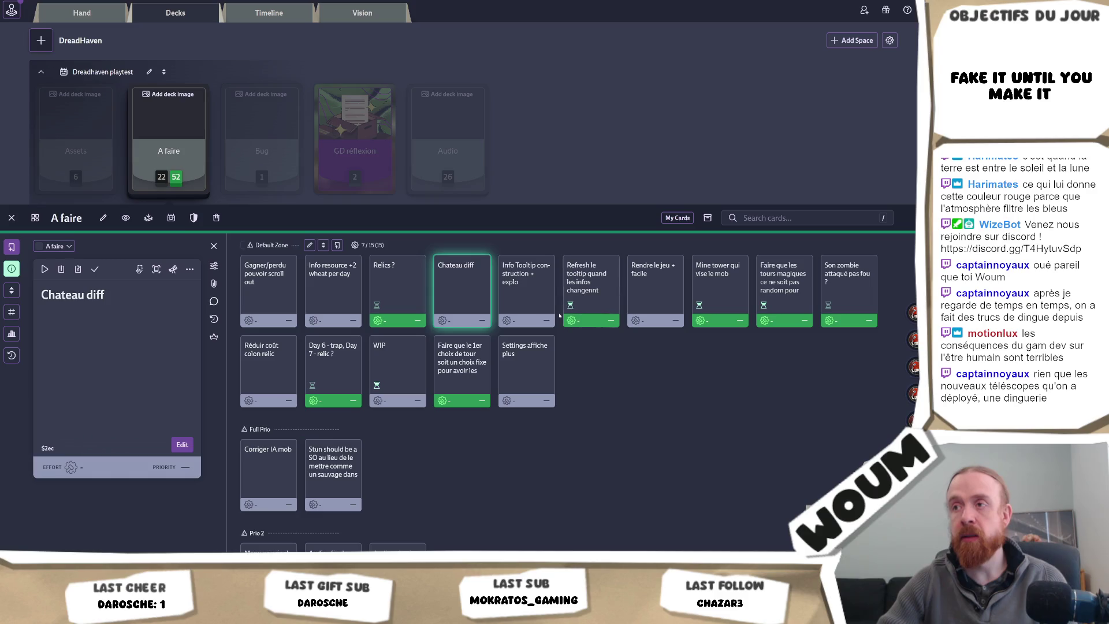
Step: Open the 'Info Tooltip construction + explo' card, then return to Visual Studio
left_click(522, 297)
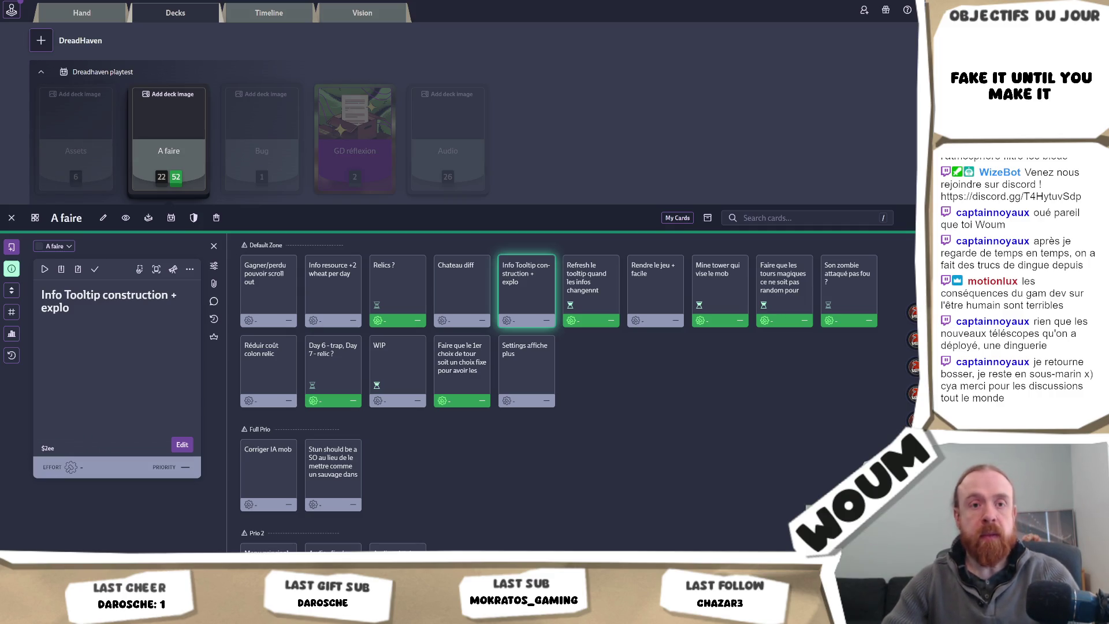
key("alt+Tab")
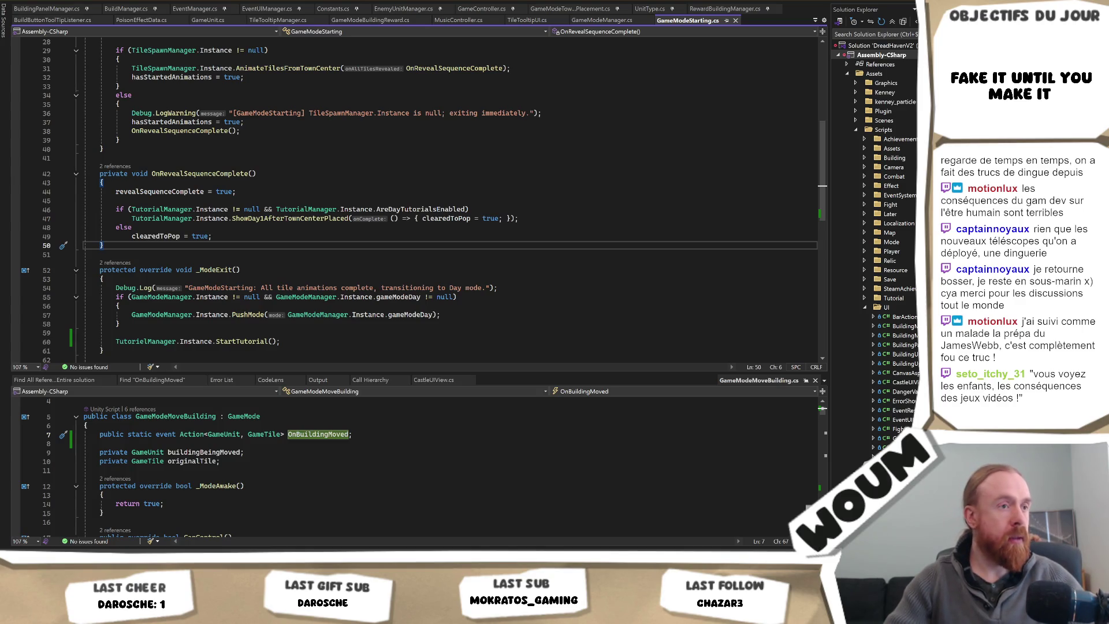
Step: List references to ShowPinnedTooltip and open its call in GameModeTownCenterPlacement.cs
left_click(324, 230)
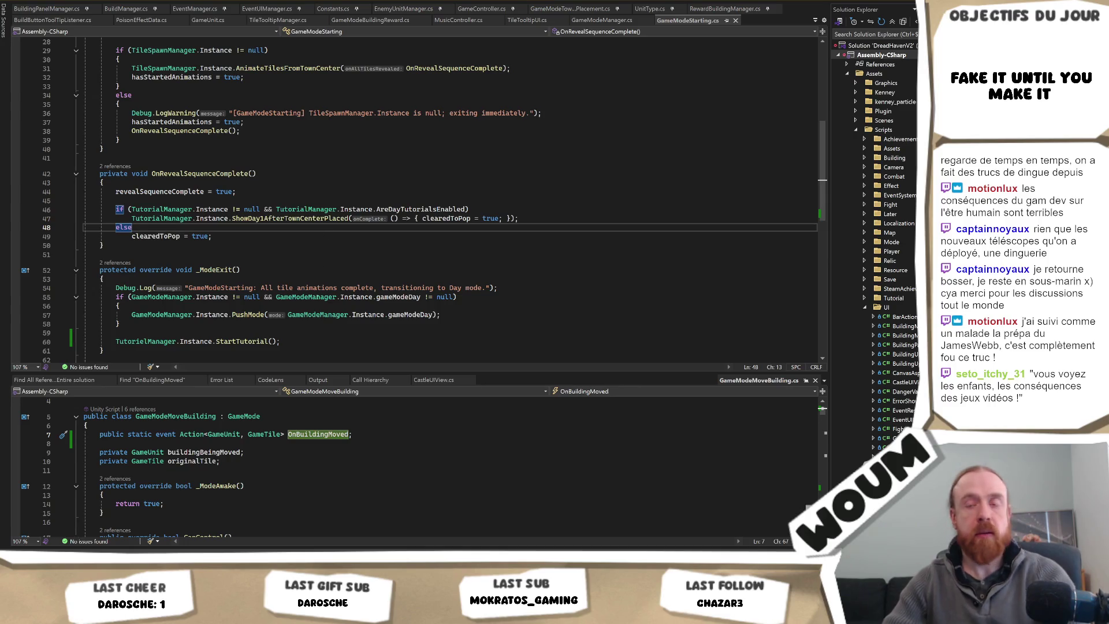
double_click(173, 453)
left_click(330, 217)
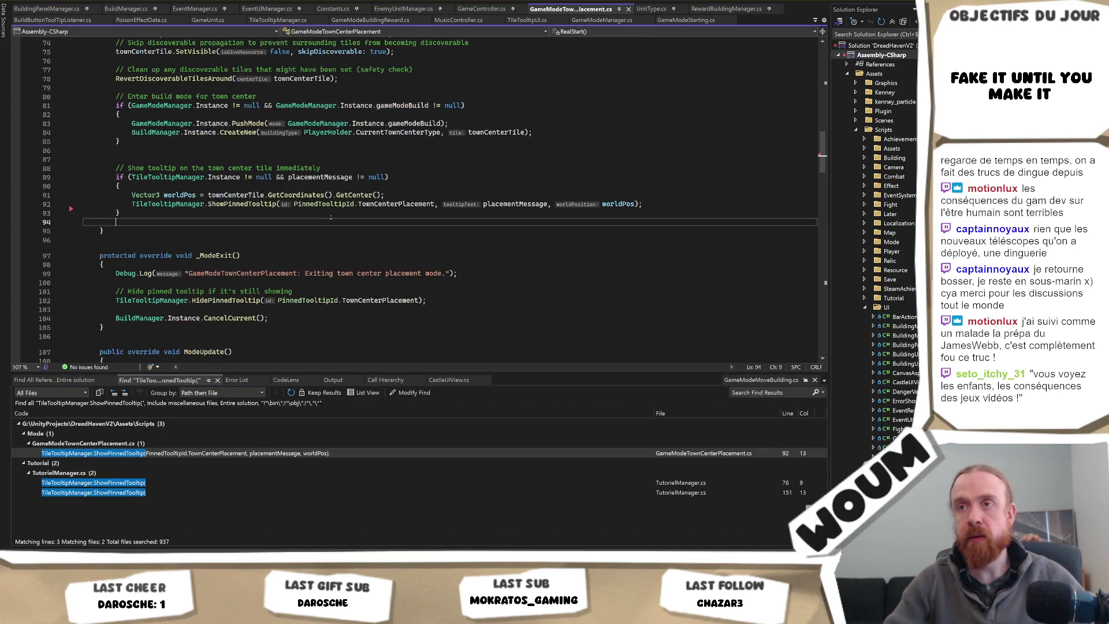
Step: Follow definitions through ShowPinnedTooltipInternal down to TileTooltipUI's SetText method
left_click(242, 203, "ctrl")
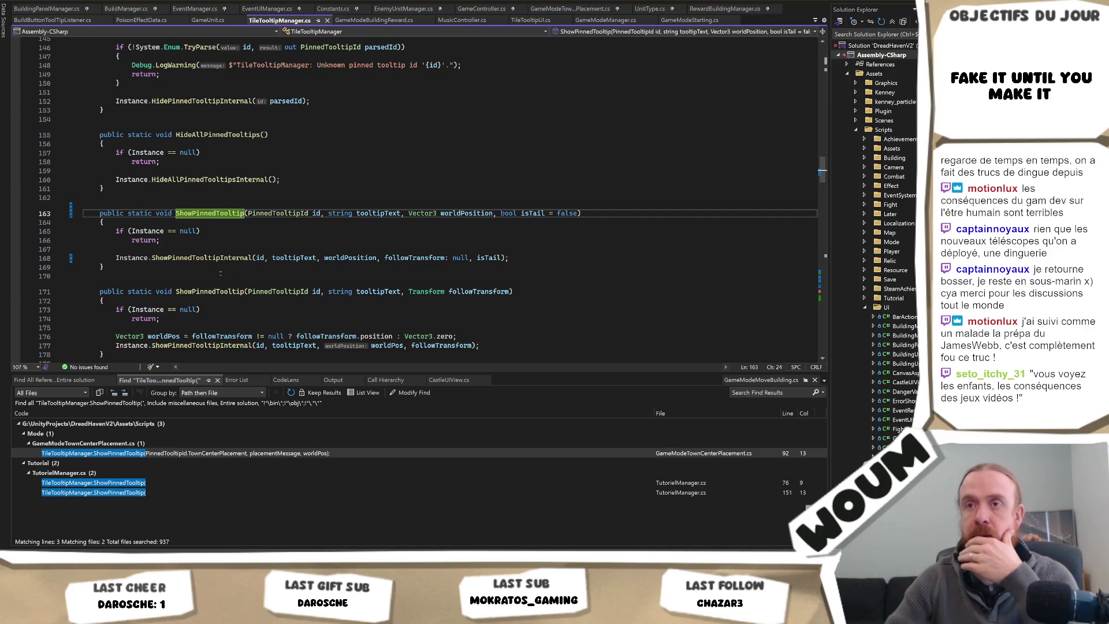
left_click(202, 257, "ctrl")
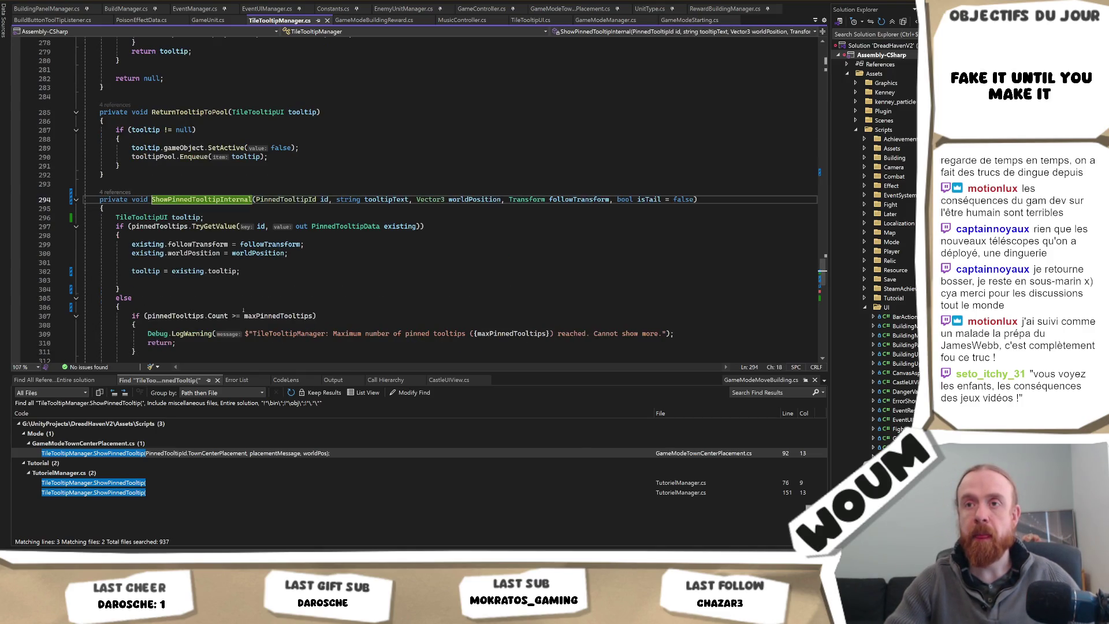
scroll(256, 276, "down", 4)
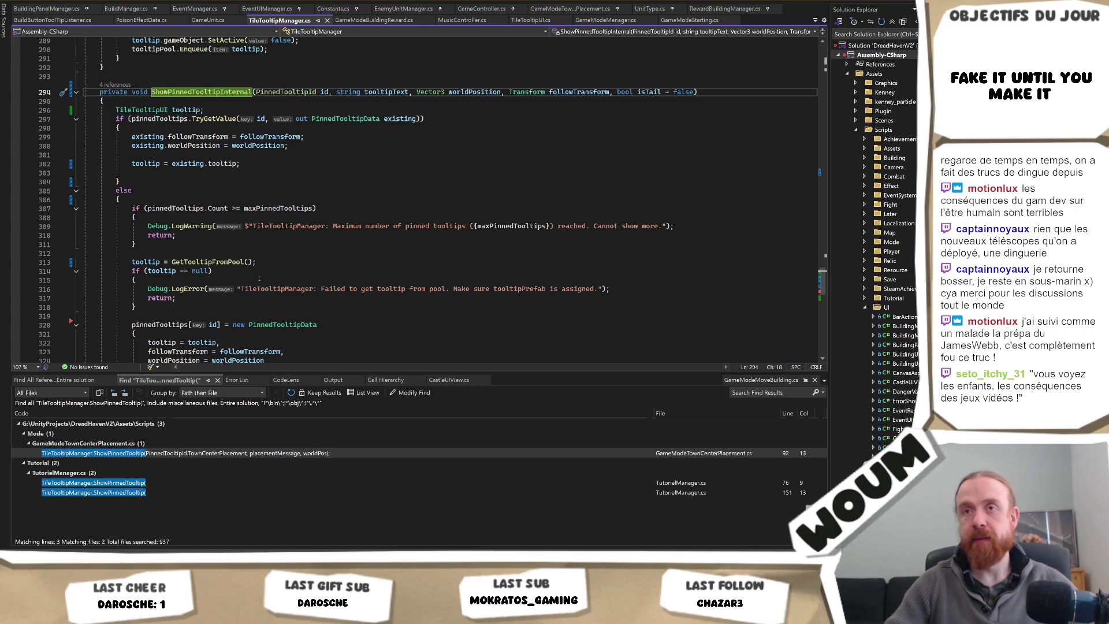
scroll(380, 121, "down", 5)
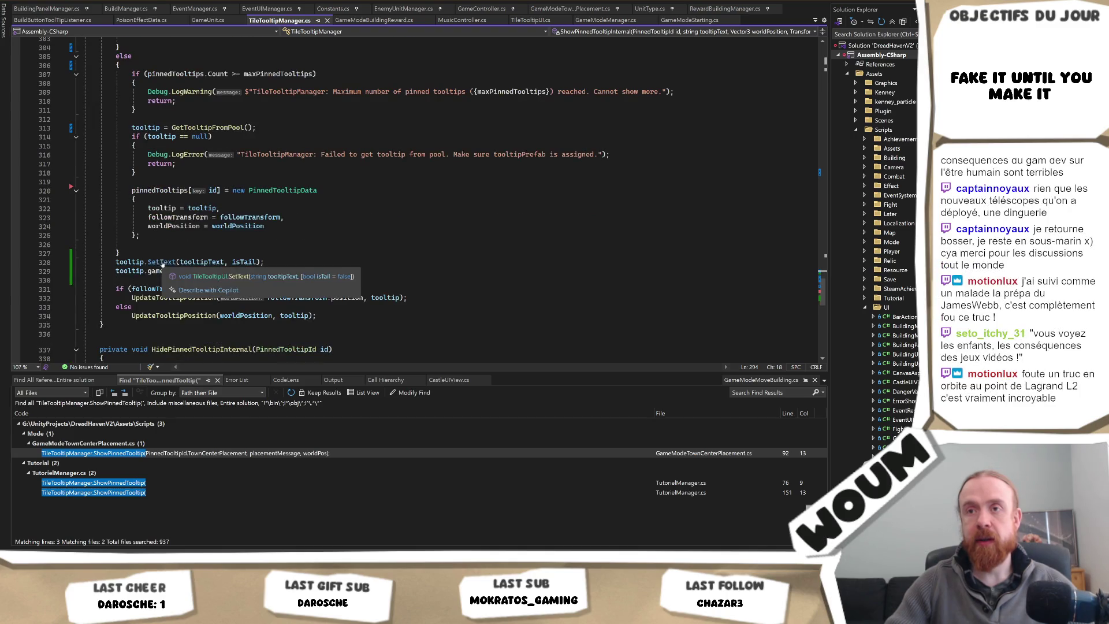
left_click(161, 262, "ctrl")
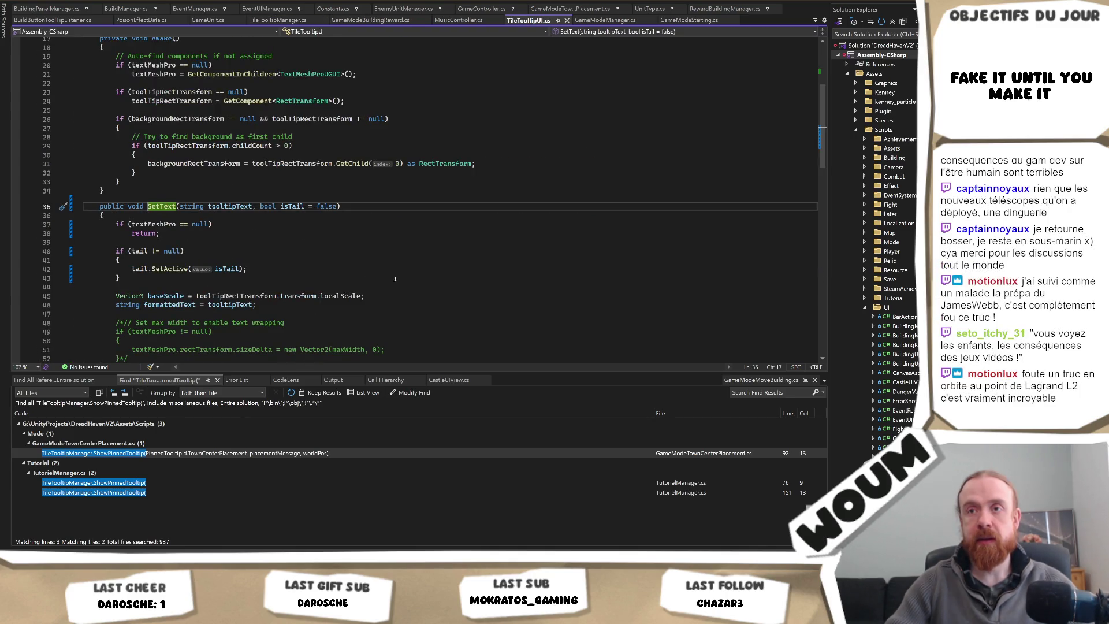
Step: Check the textMeshPro uses in SetText, view the text-setting method's definition, and return
scroll(409, 277, "down", 3)
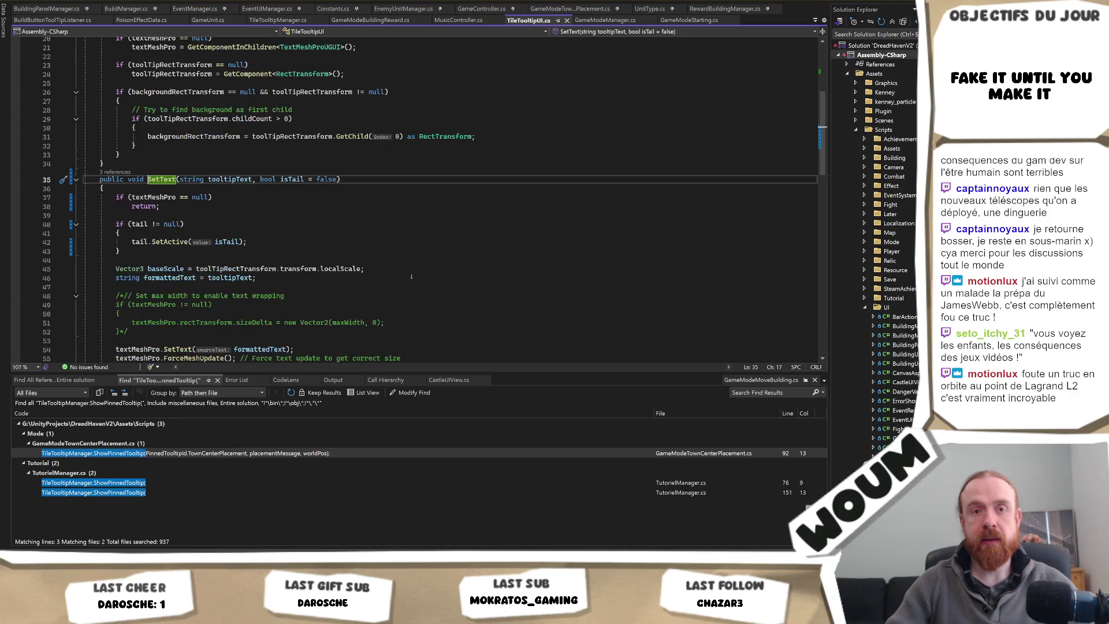
left_click(142, 295)
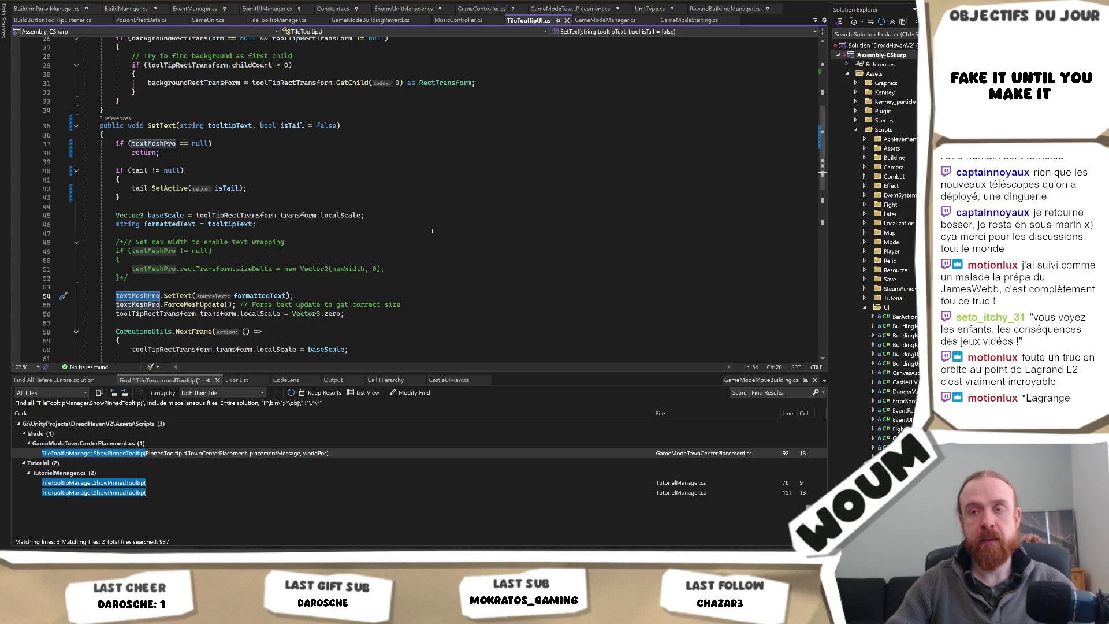
scroll(432, 231, "down", 2)
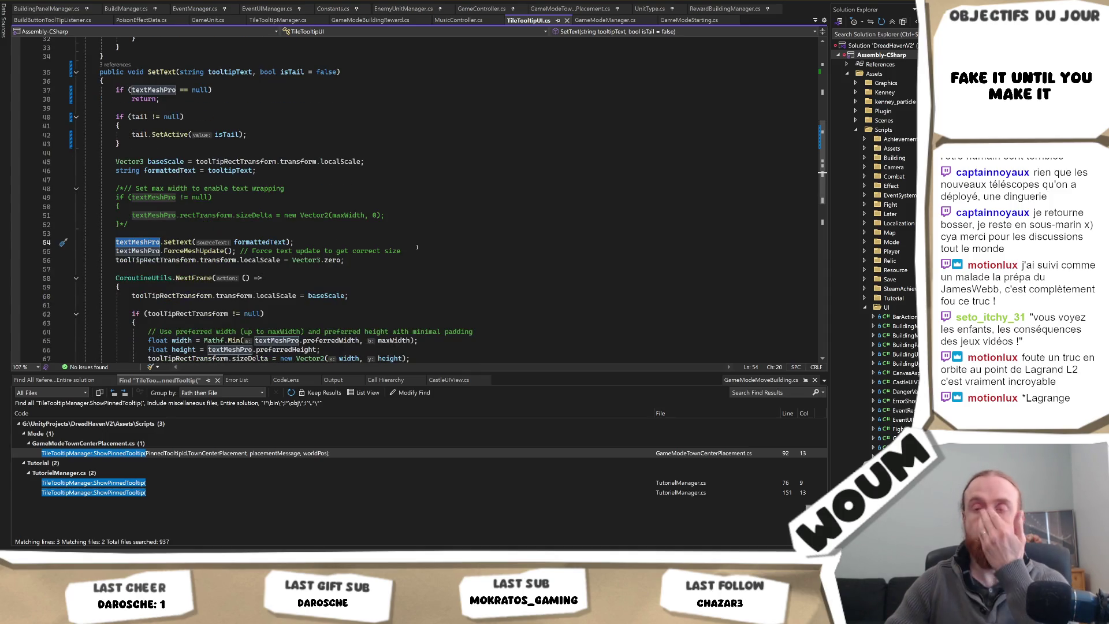
scroll(417, 247, "down", 3)
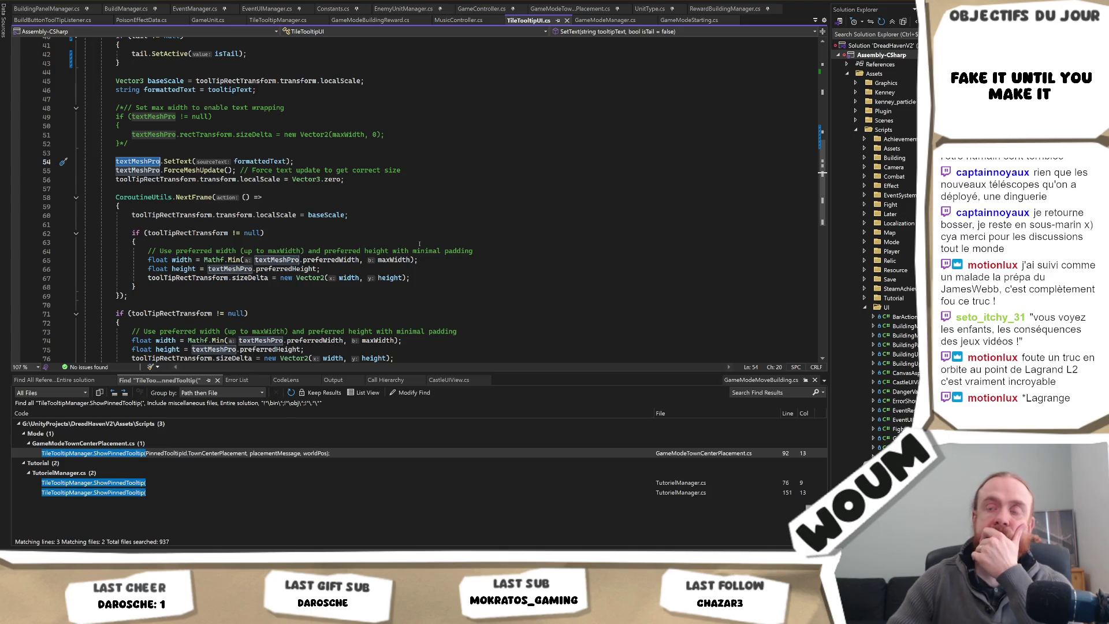
scroll(419, 243, "down", 1)
scroll(419, 243, "up", 5)
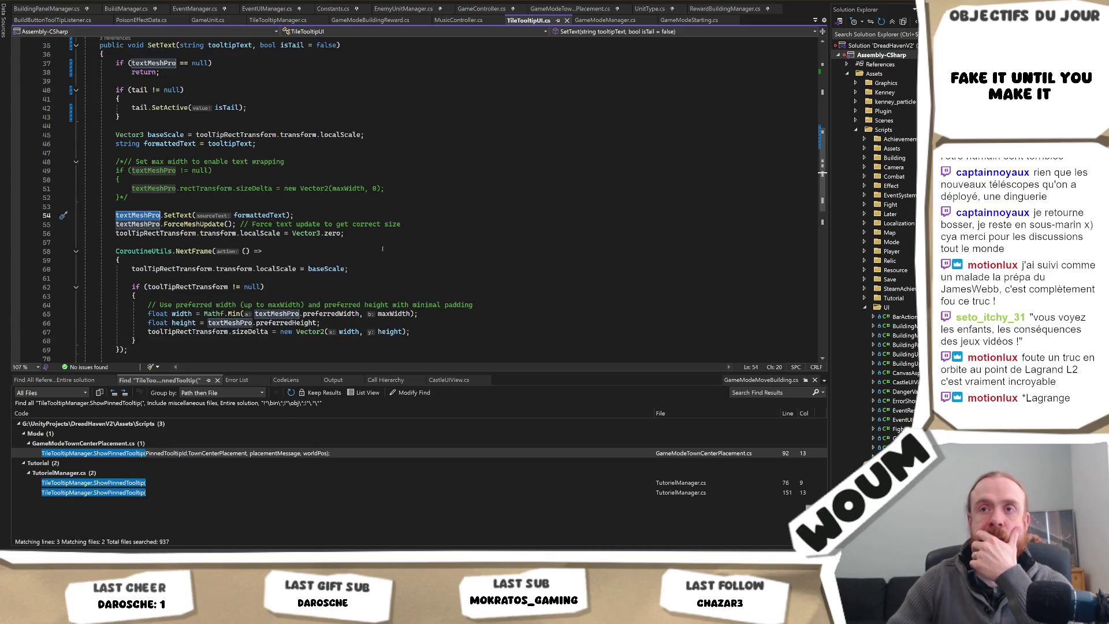
left_click(178, 268, "ctrl")
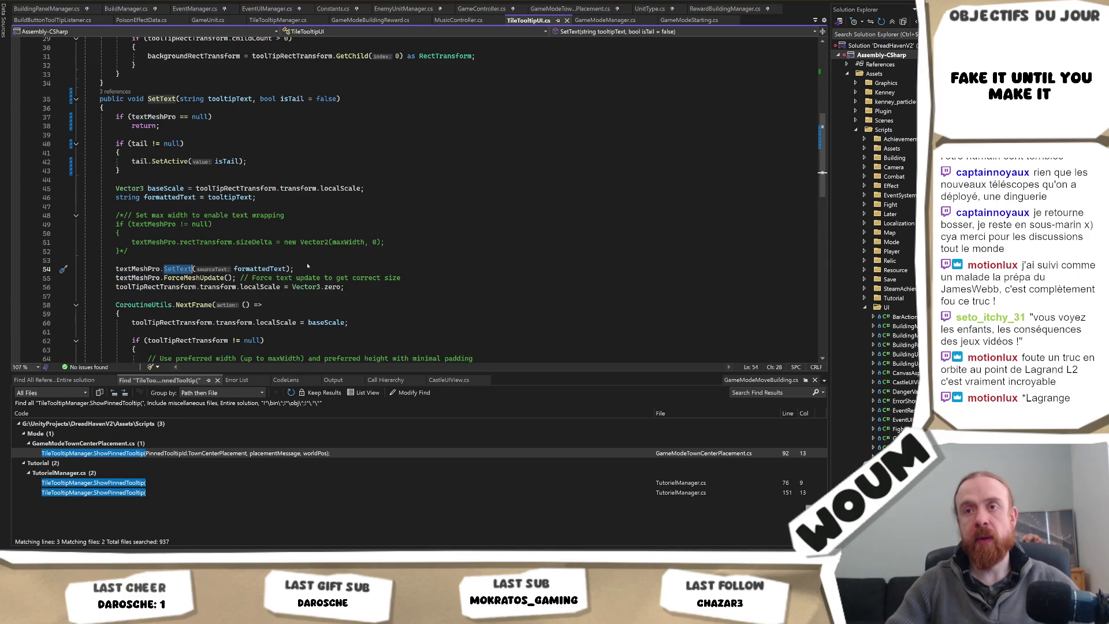
scroll(445, 232, "down", 1)
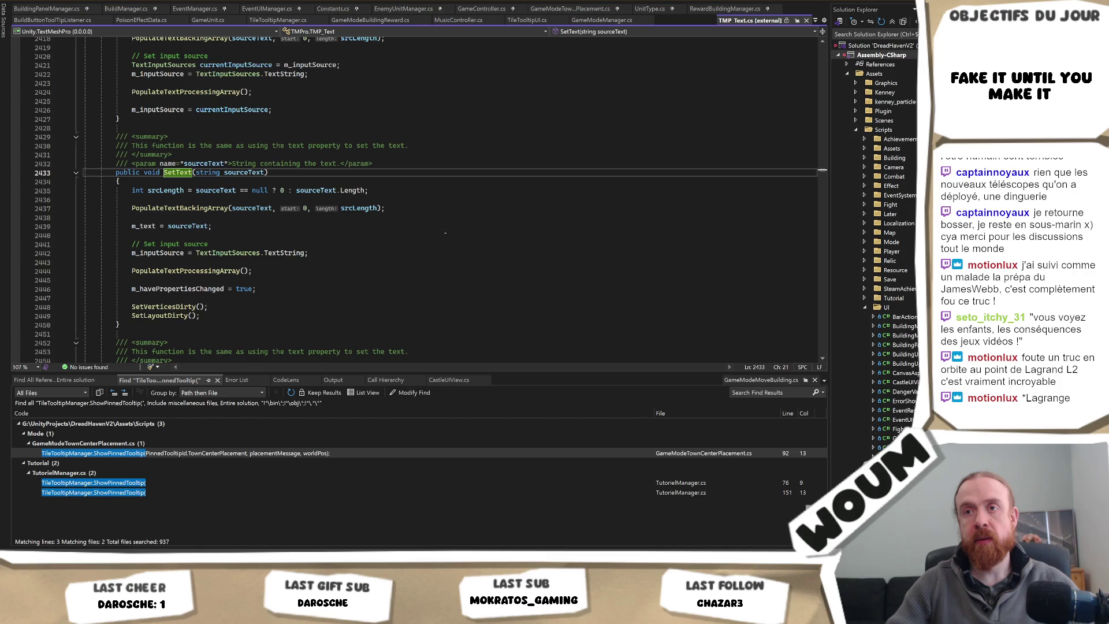
key("ctrl+minus")
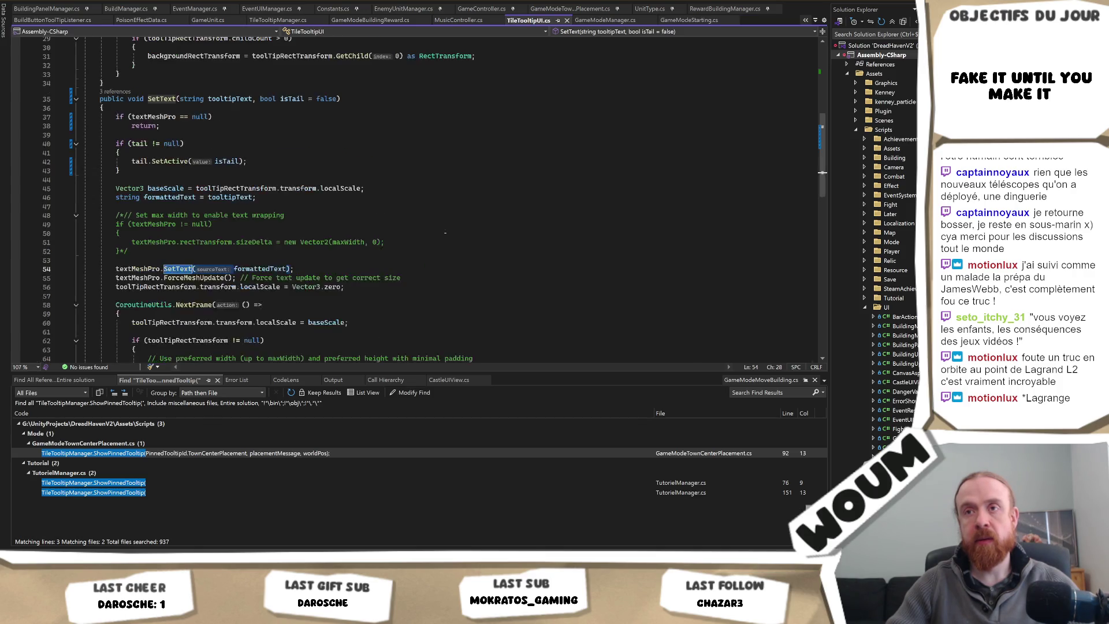
Step: Review every localScale use, including the line that zeroes the tooltip scale
key("alt+Tab")
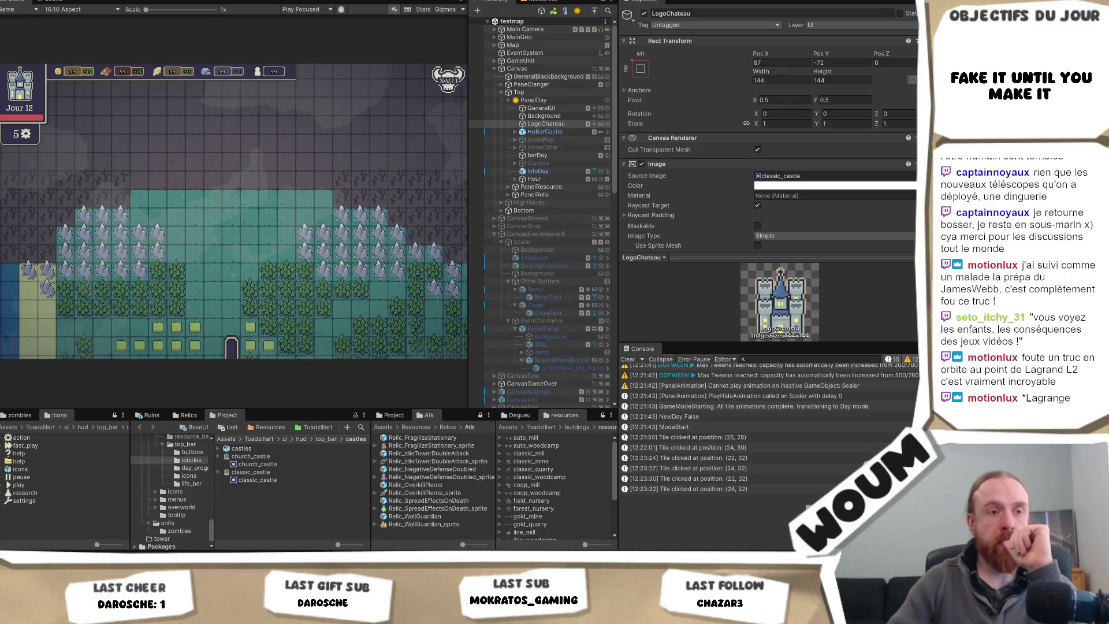
key("alt+Tab")
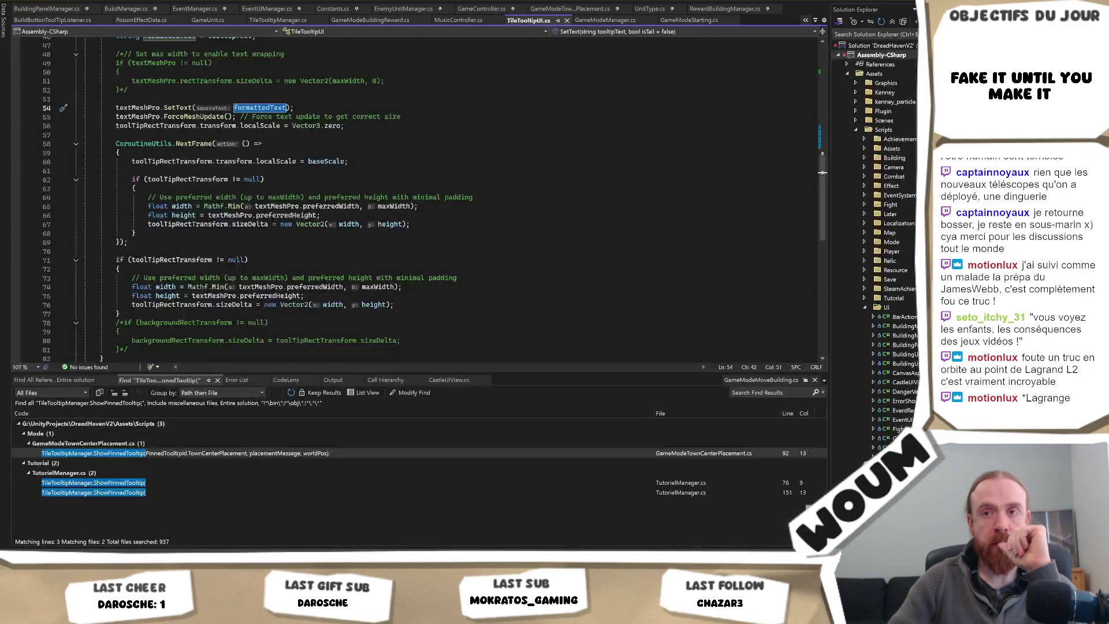
left_click(304, 161)
scroll(508, 222, "up", 2)
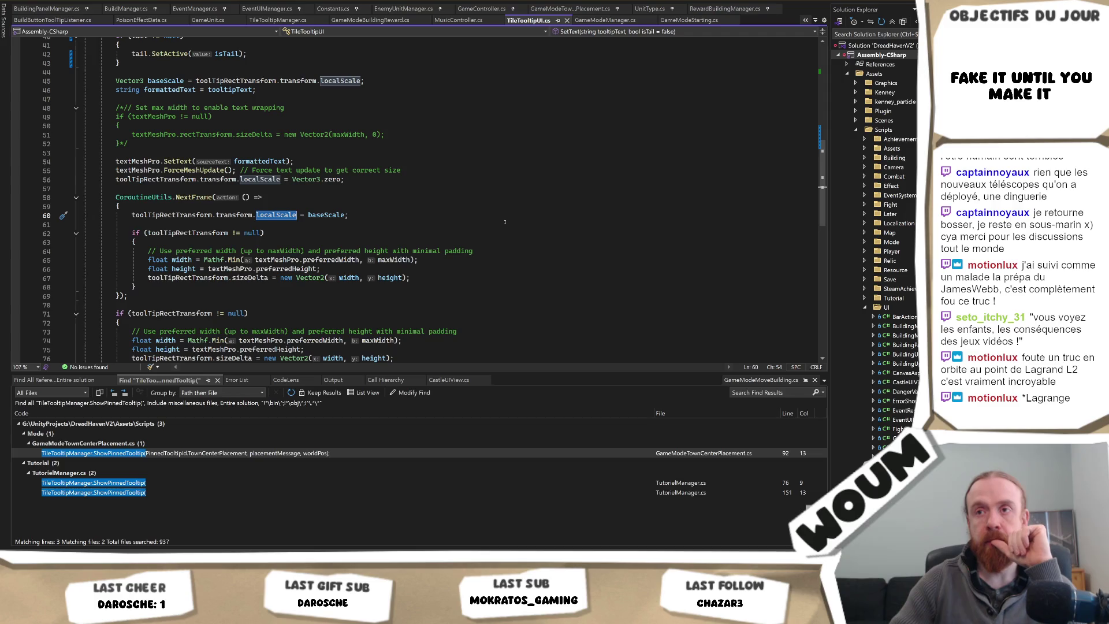
mouse_move(222, 179)
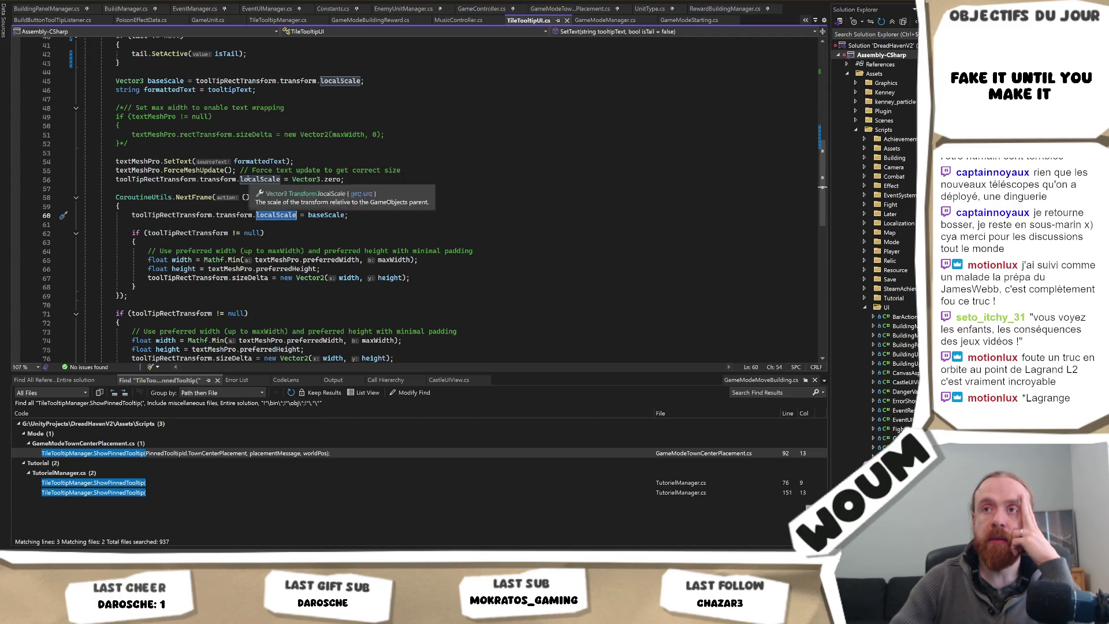
left_click(264, 181)
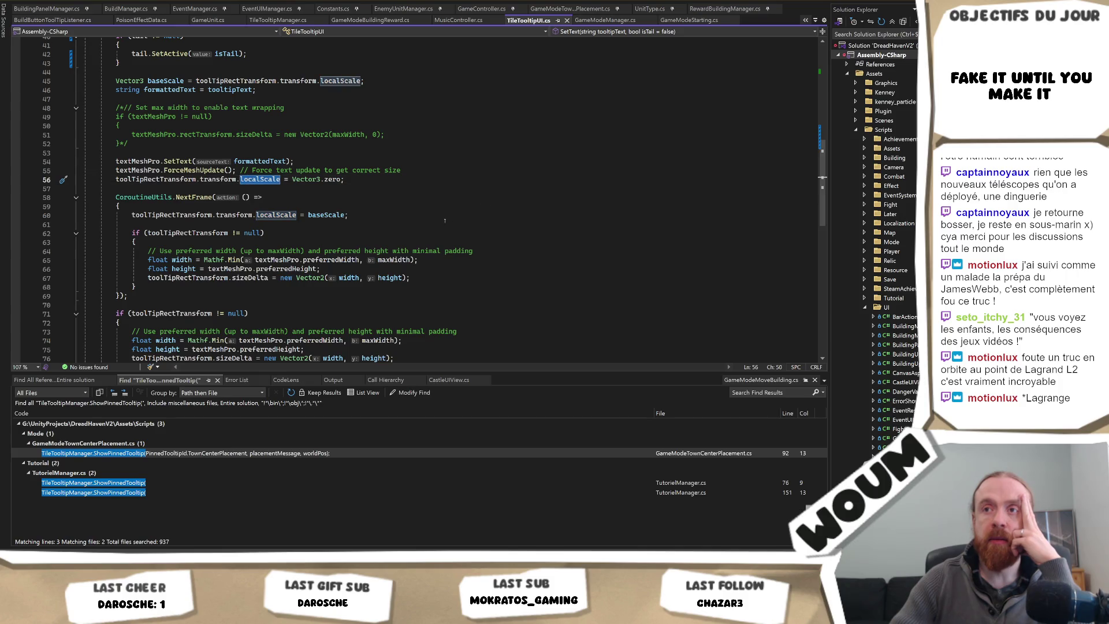
scroll(444, 221, "up", 2)
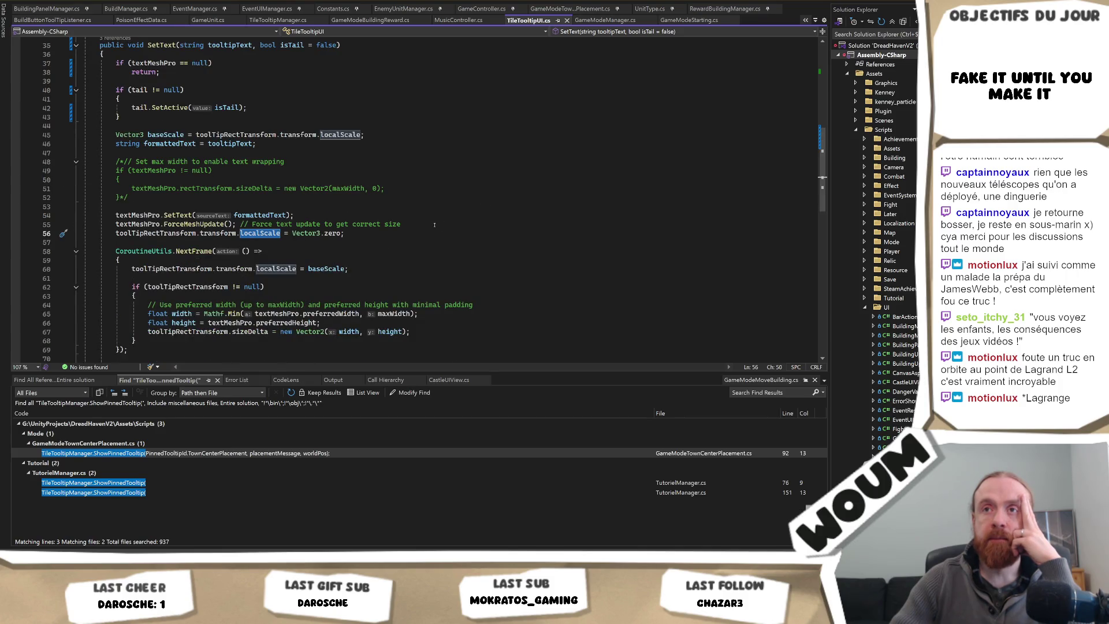
scroll(425, 229, "down", 1)
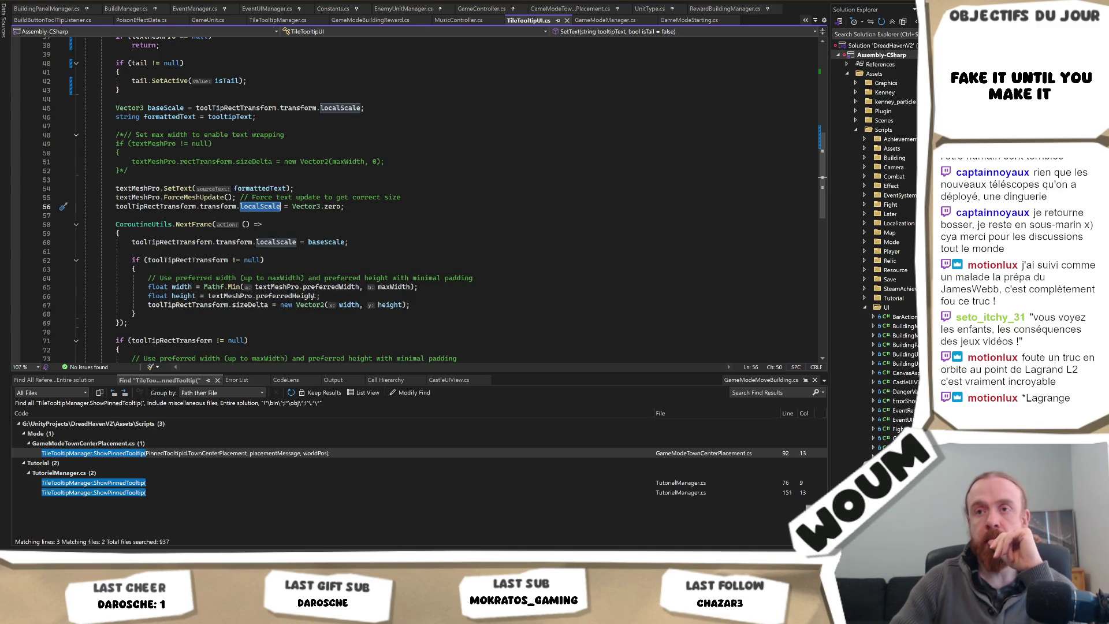
scroll(326, 261, "down", 3)
scroll(355, 253, "up", 4)
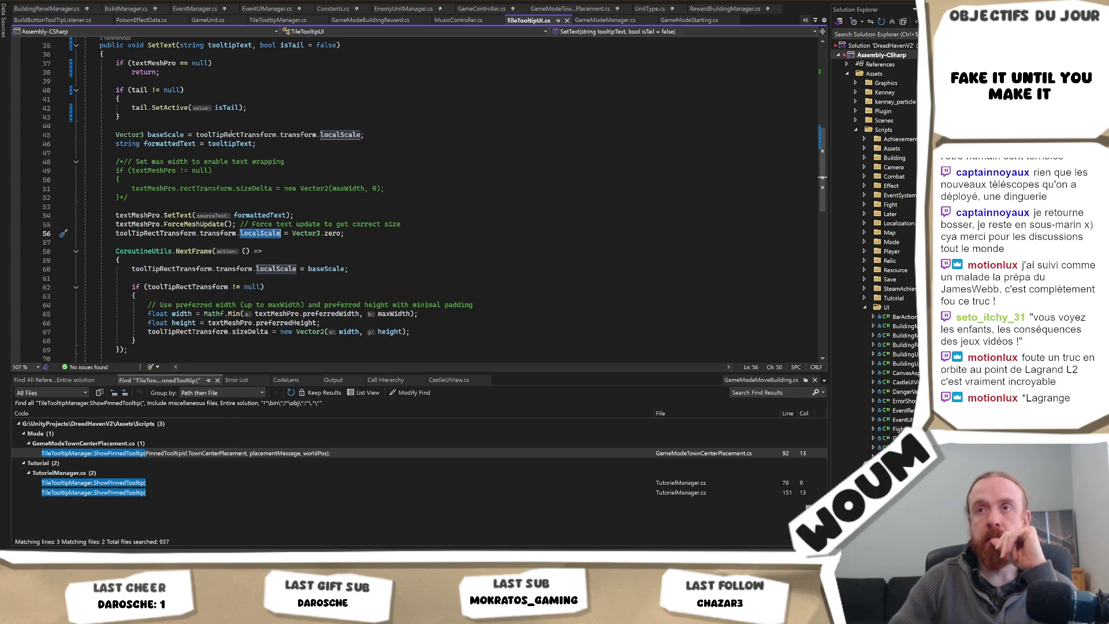
Step: Highlight and review every use of baseScale in the tooltip script
double_click(165, 134)
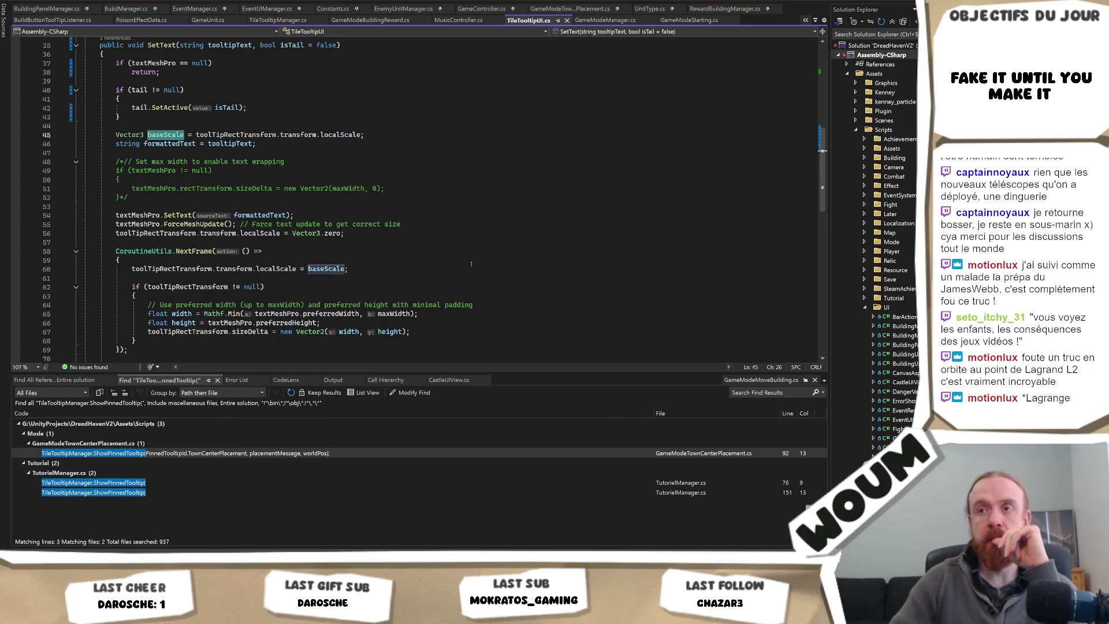
scroll(469, 253, "down", 1)
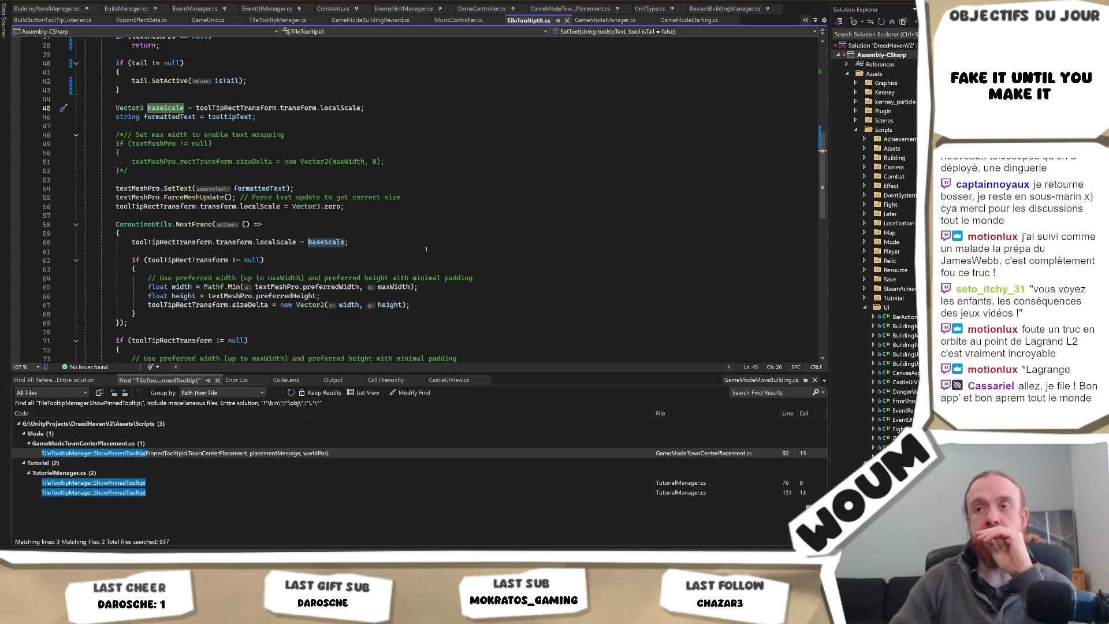
scroll(490, 259, "down", 3)
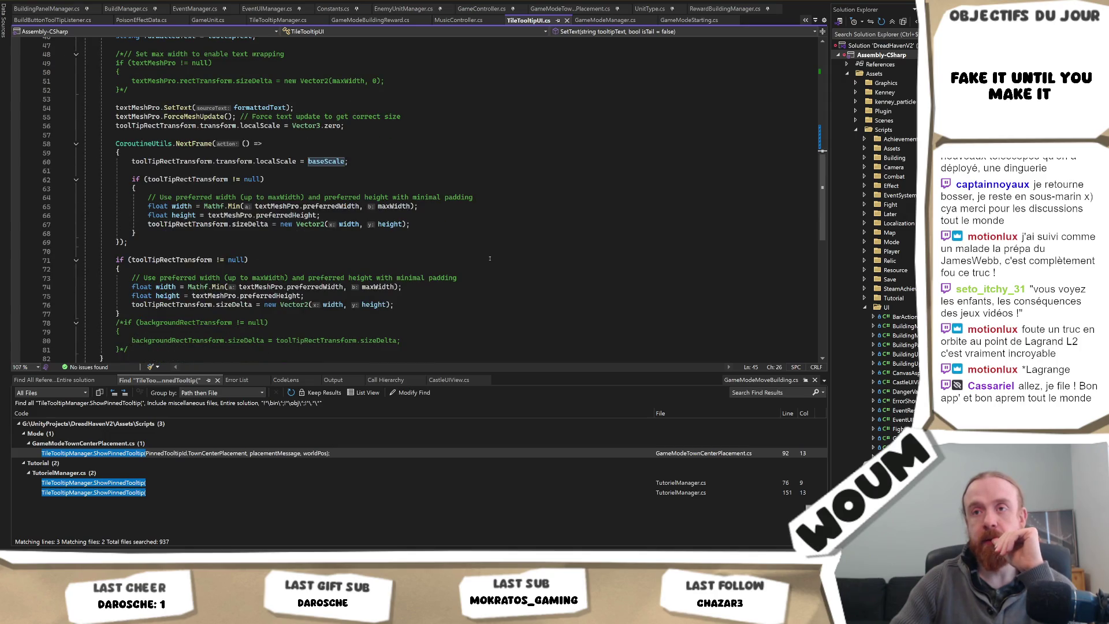
scroll(489, 258, "down", 4)
scroll(490, 258, "up", 8)
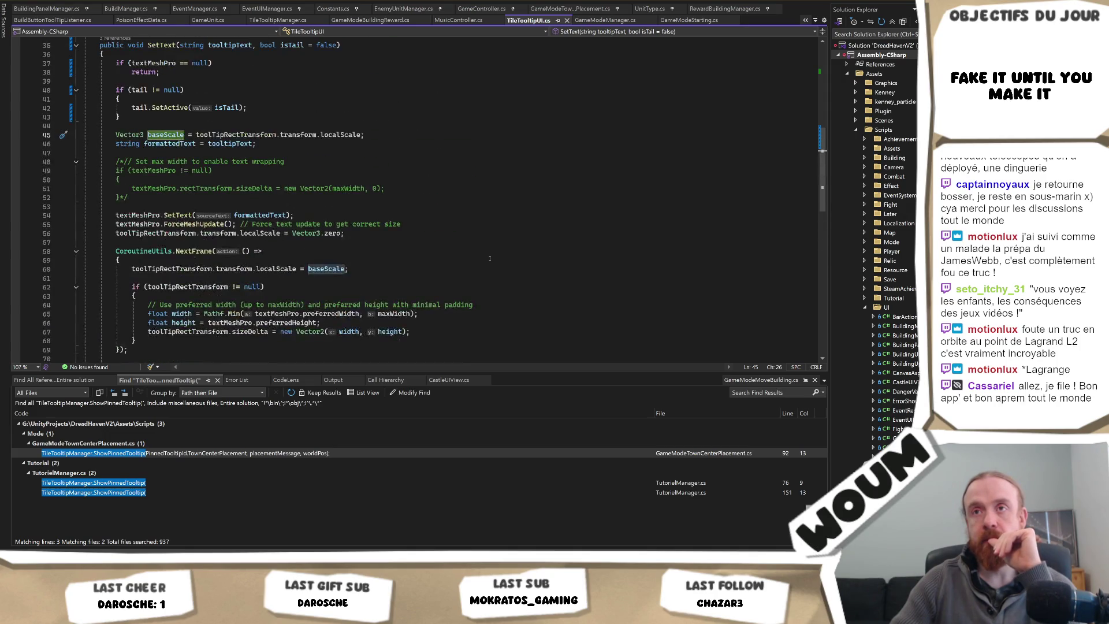
scroll(489, 258, "up", 2)
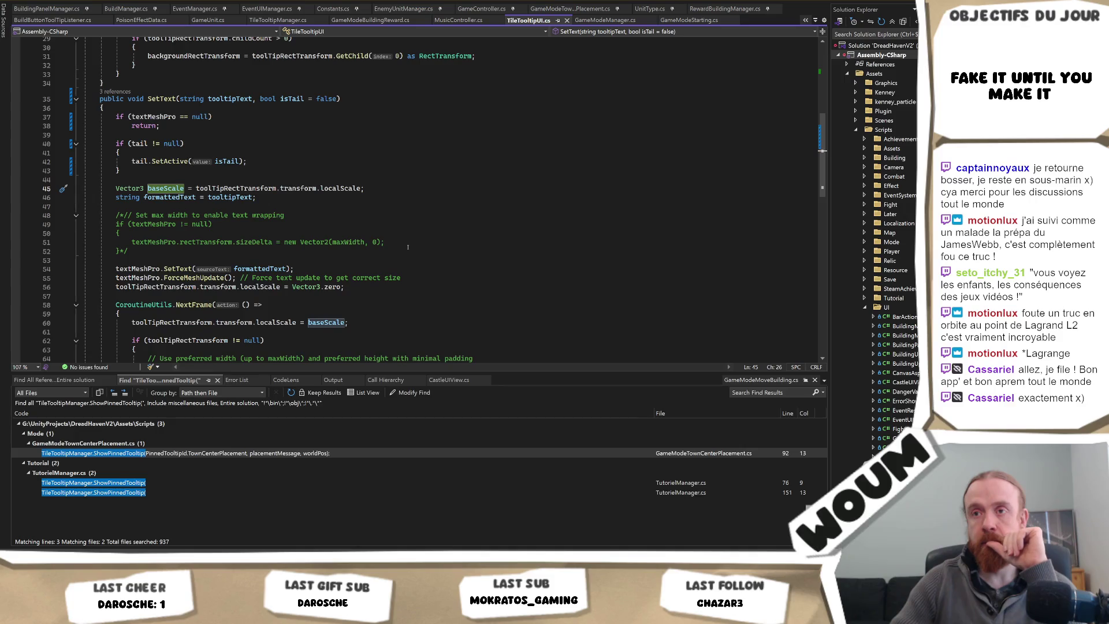
scroll(407, 247, "down", 2)
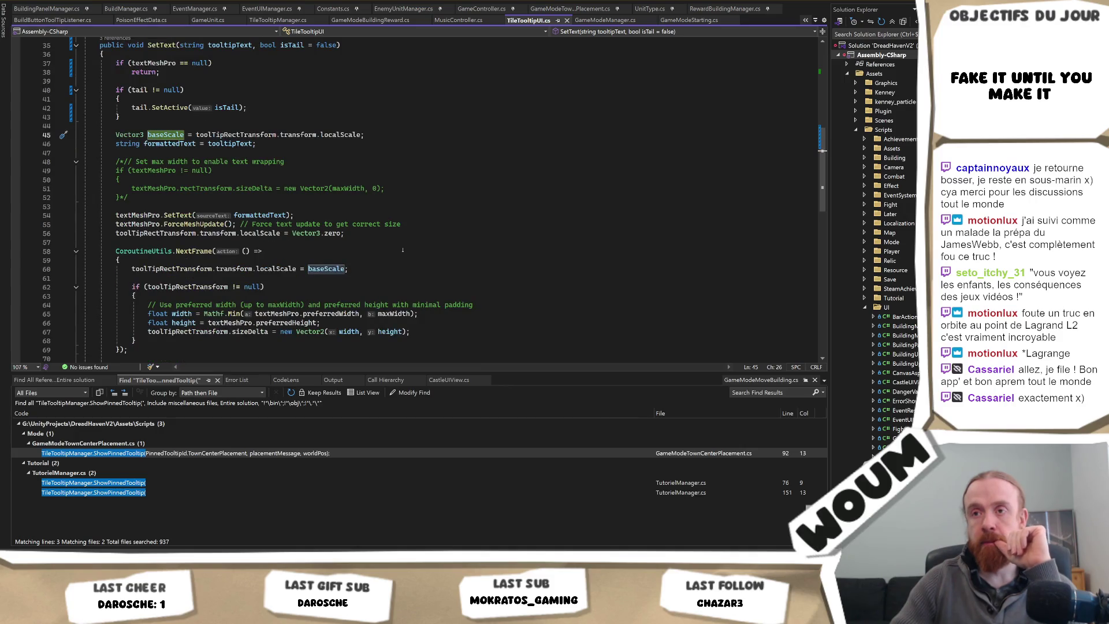
scroll(403, 250, "down", 1)
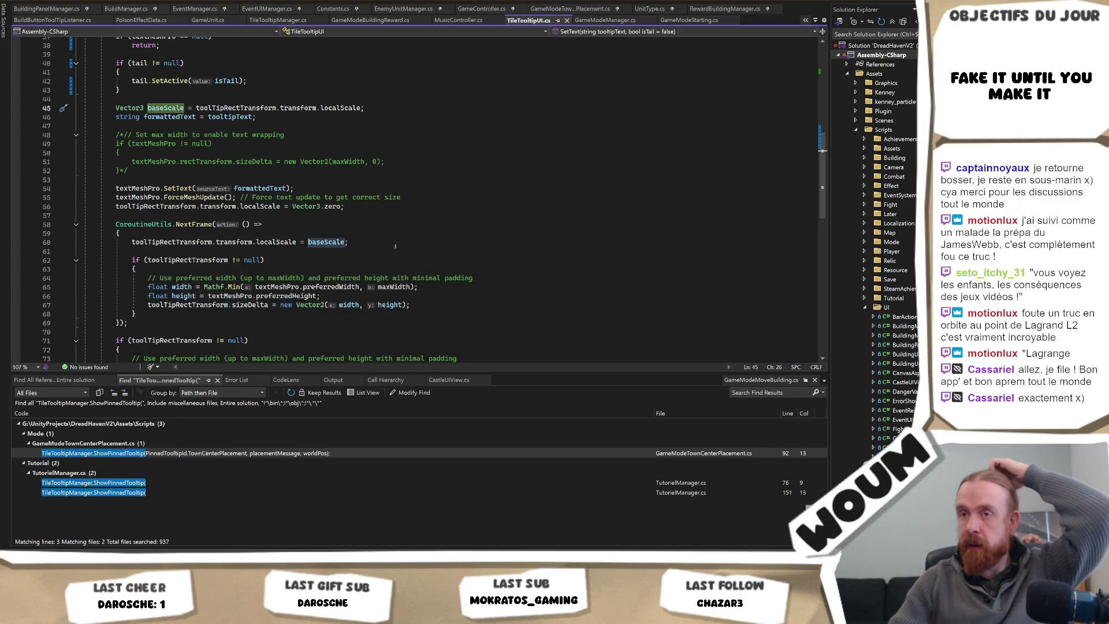
Step: Highlight the toolTipRectTransform references, then bring Unity back to the front
left_click(170, 233)
double_click(192, 243)
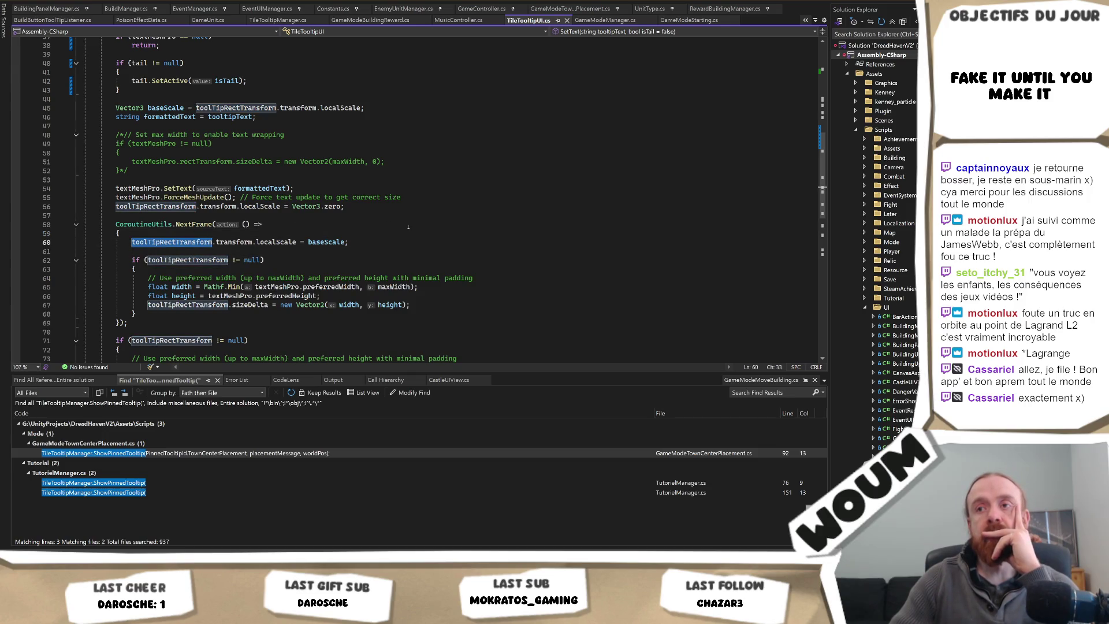
scroll(405, 227, "up", 2)
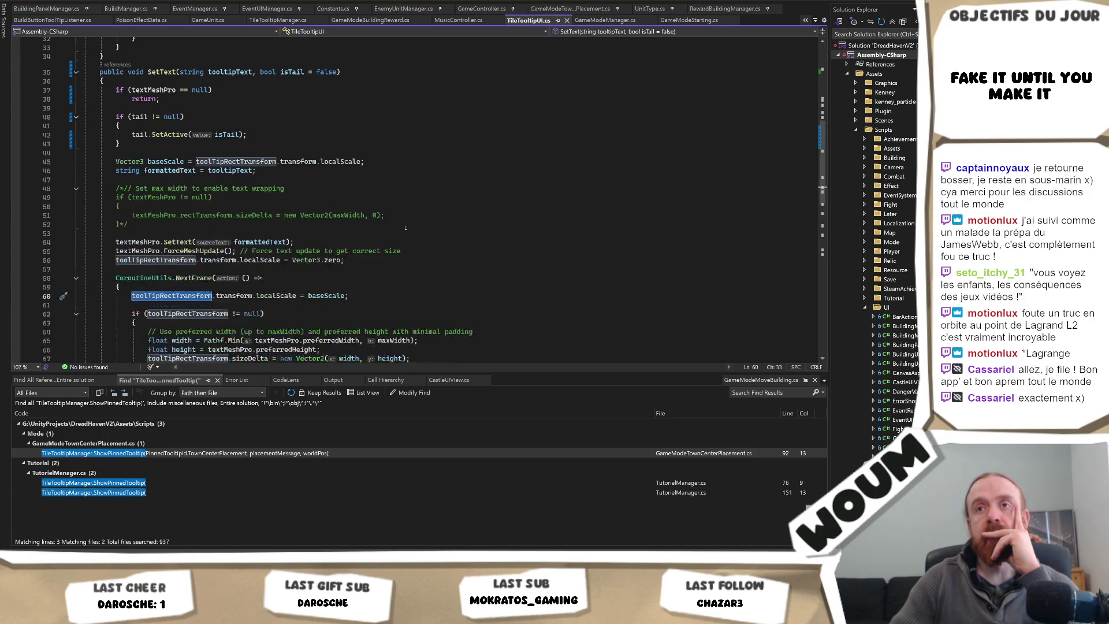
key("alt+Tab")
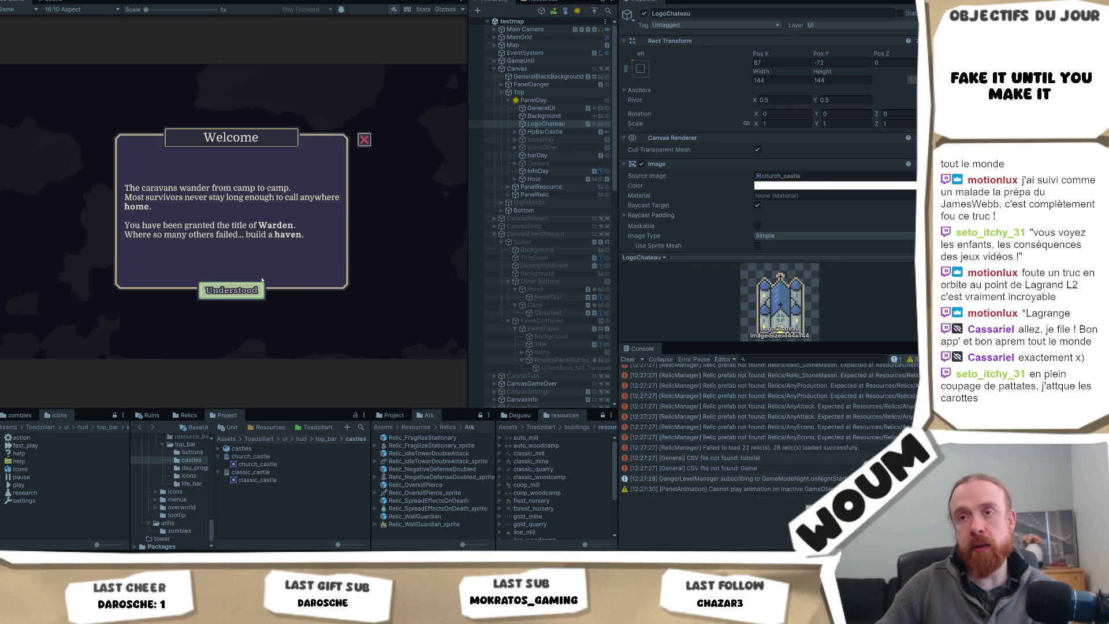
Step: Dismiss the welcome message, place the town center, close the limited-time popup, and exit play mode
left_click(246, 289)
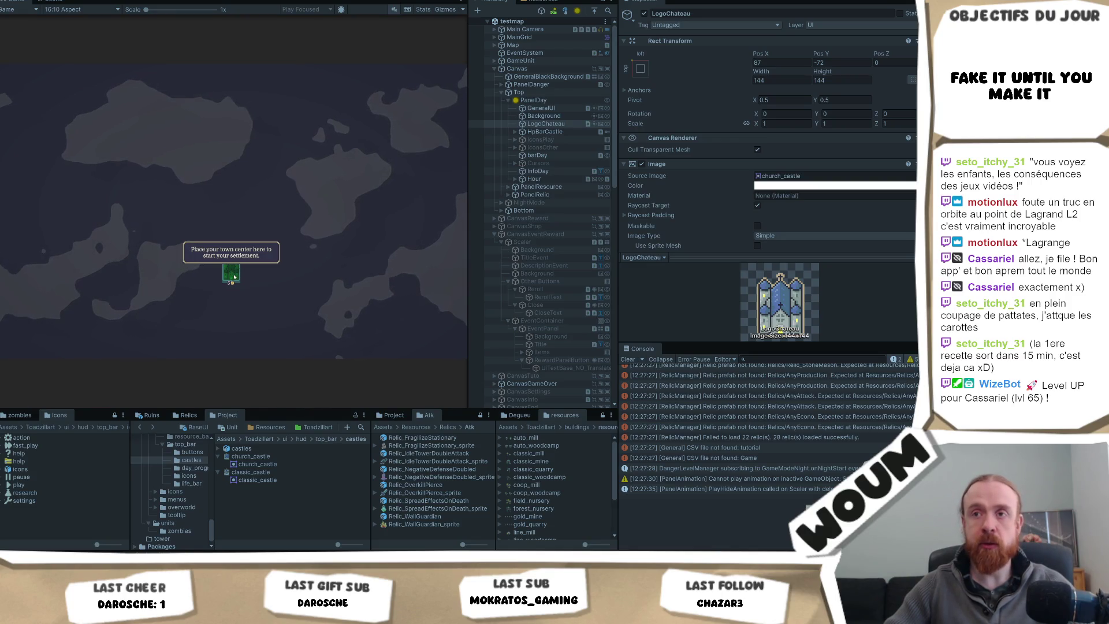
left_click(233, 274)
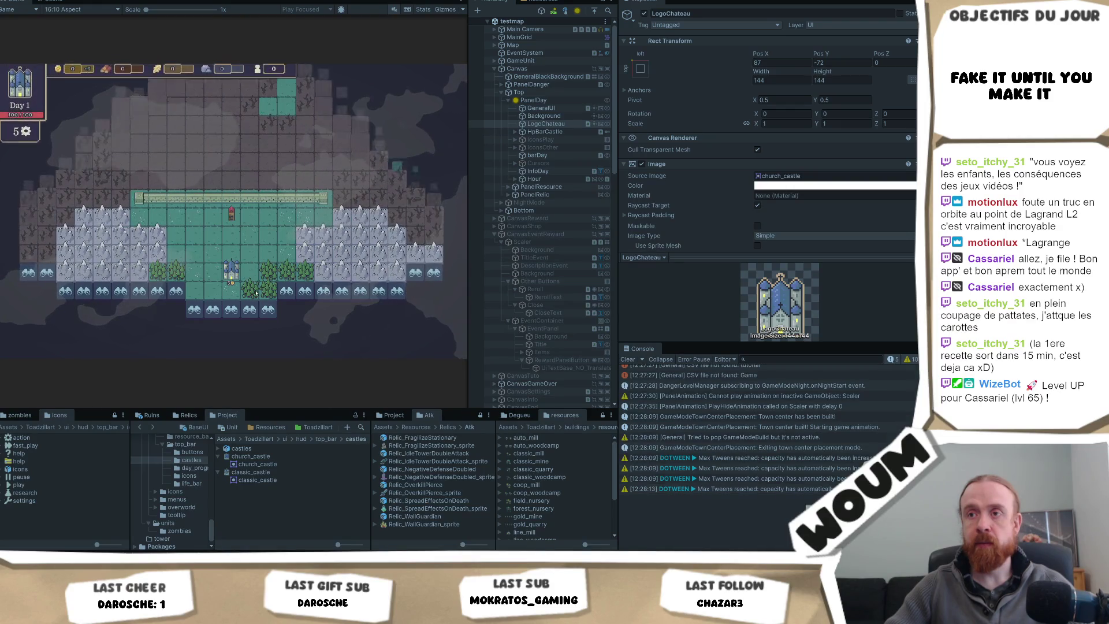
left_click(255, 293)
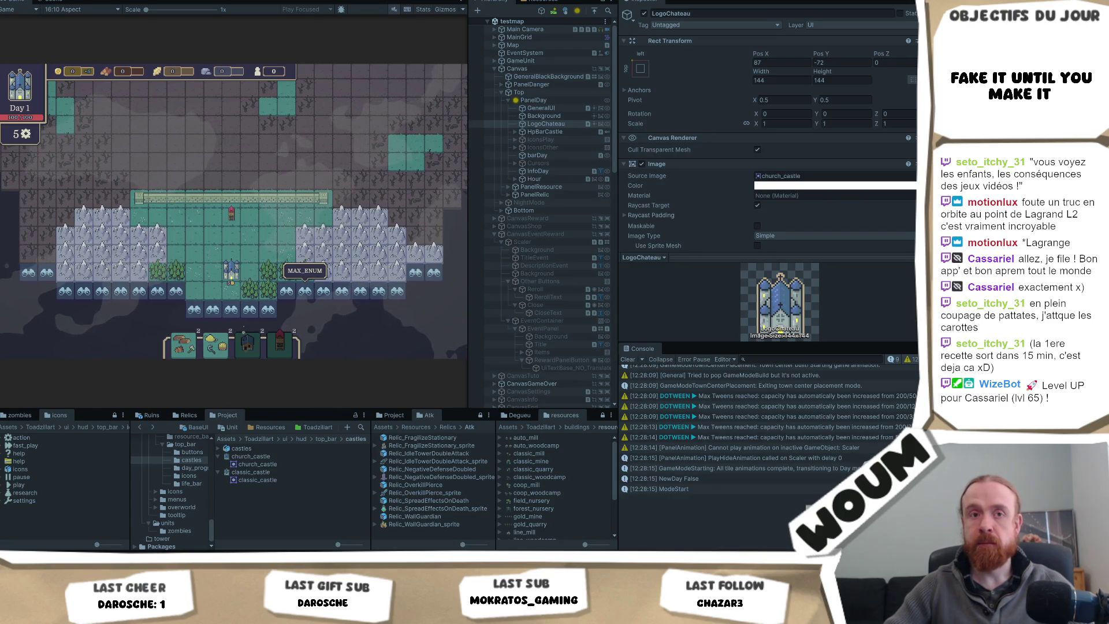
key("ctrl+p")
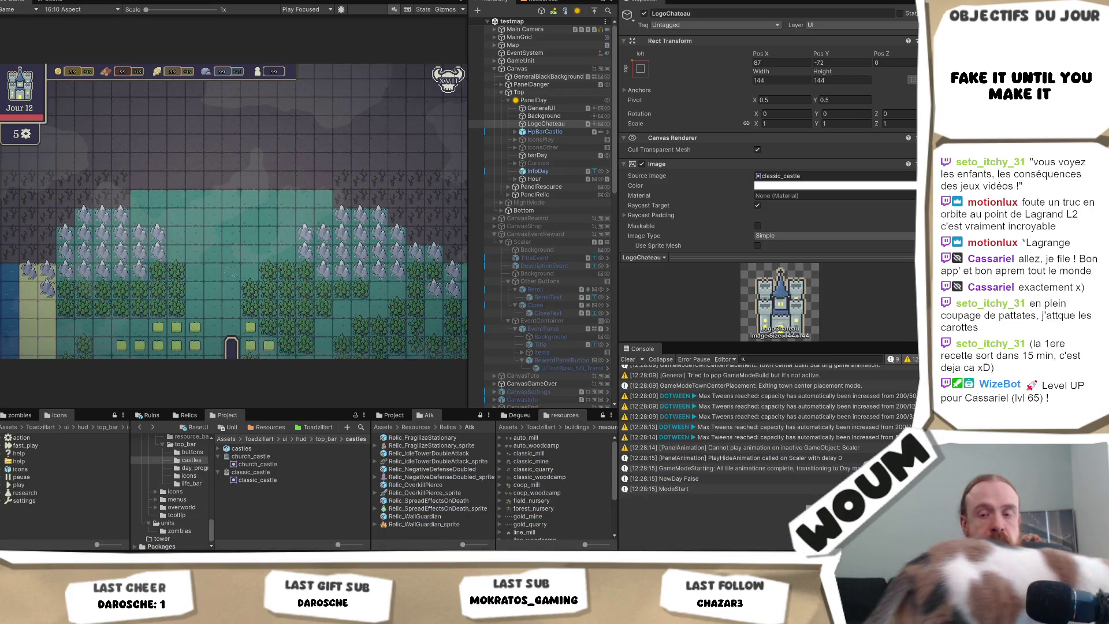
Step: Scroll through TileTooltipUI.cs to locate the SetText method
key("alt+Tab")
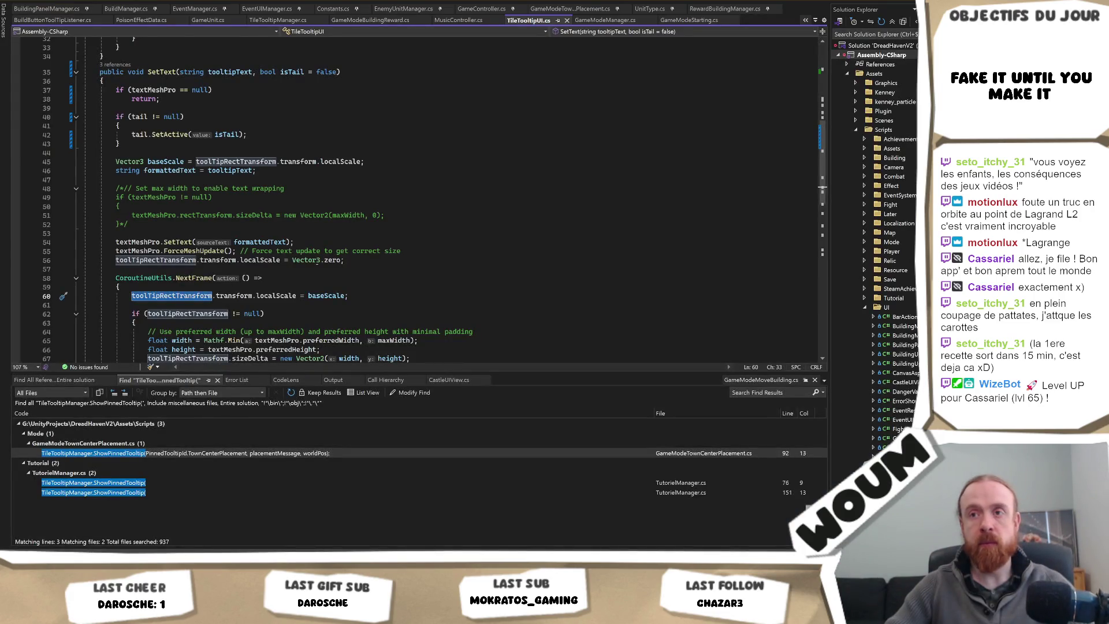
scroll(504, 251, "down", 3)
scroll(504, 251, "down", 2)
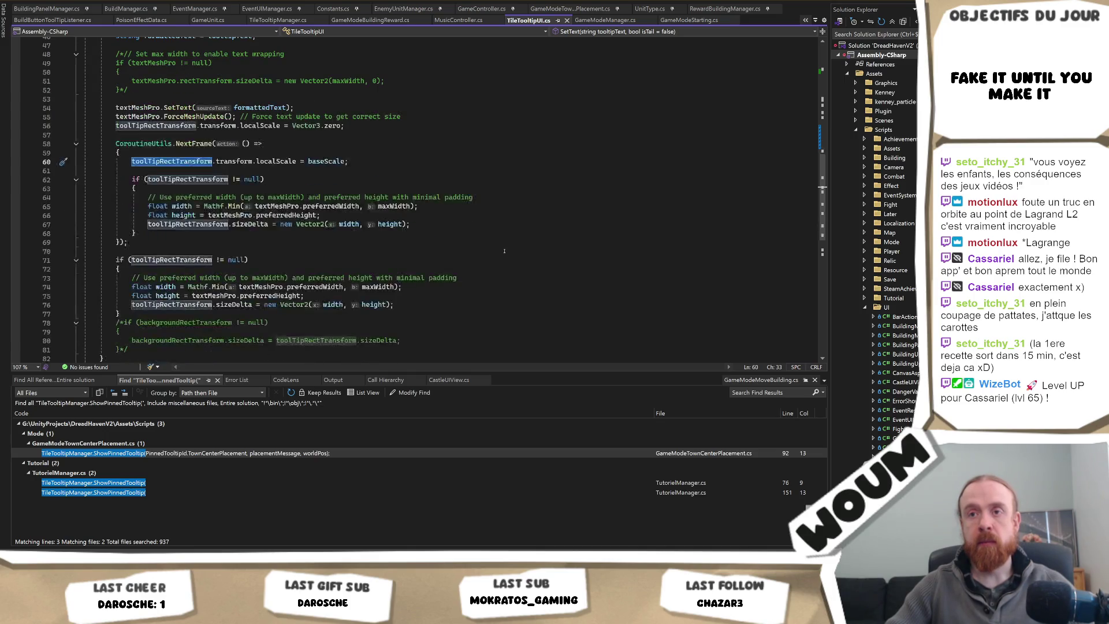
scroll(503, 254, "up", 5)
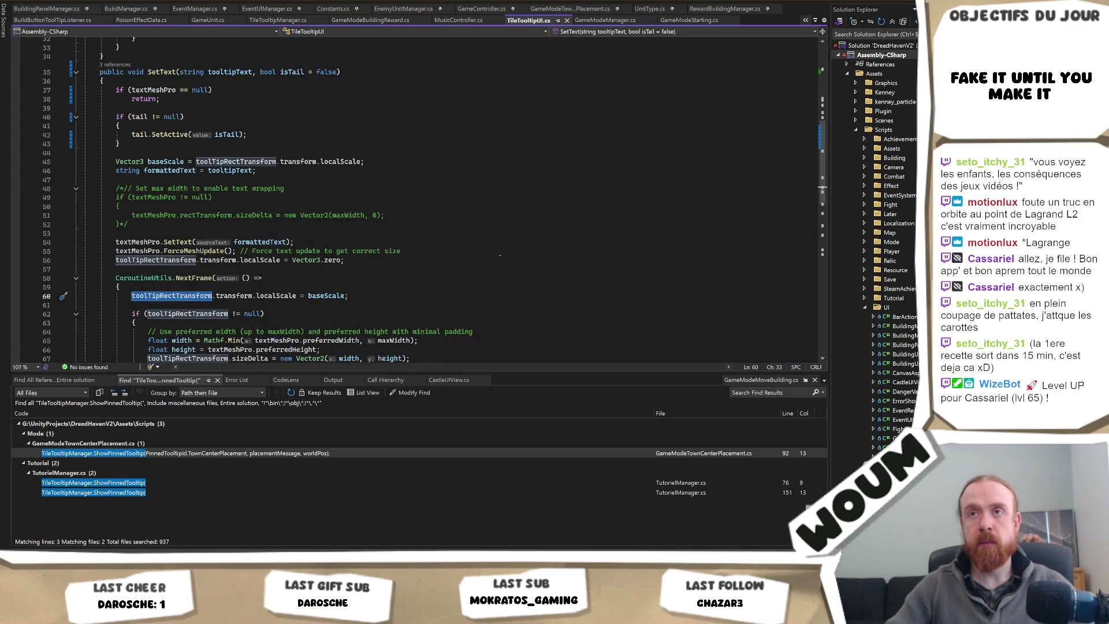
scroll(499, 254, "down", 4)
scroll(499, 254, "up", 2)
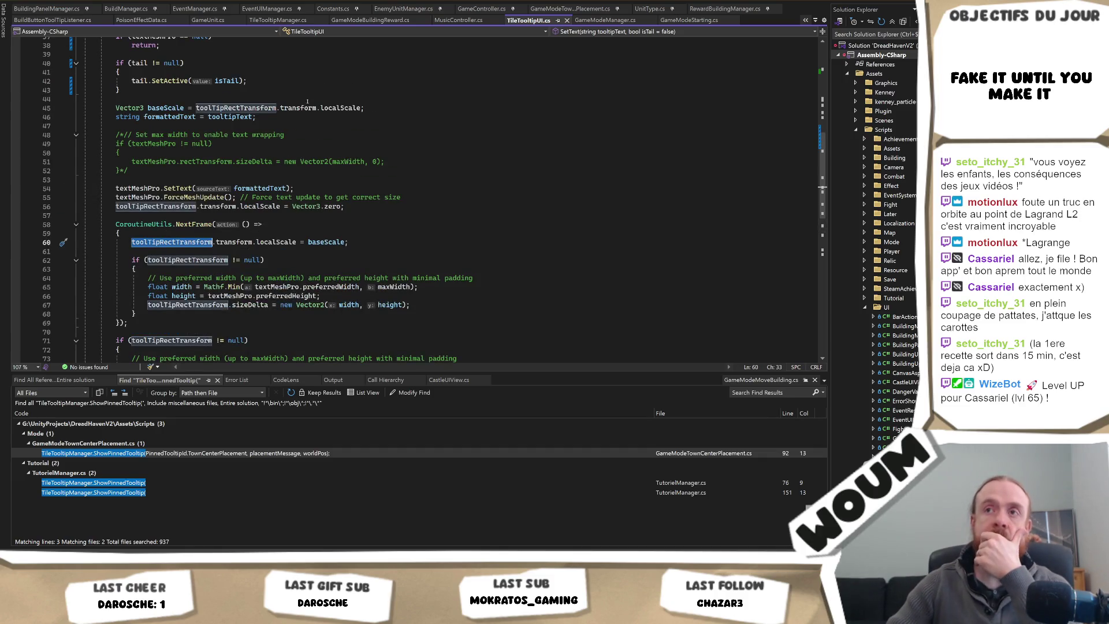
scroll(307, 102, "up", 3)
scroll(449, 208, "up", 8)
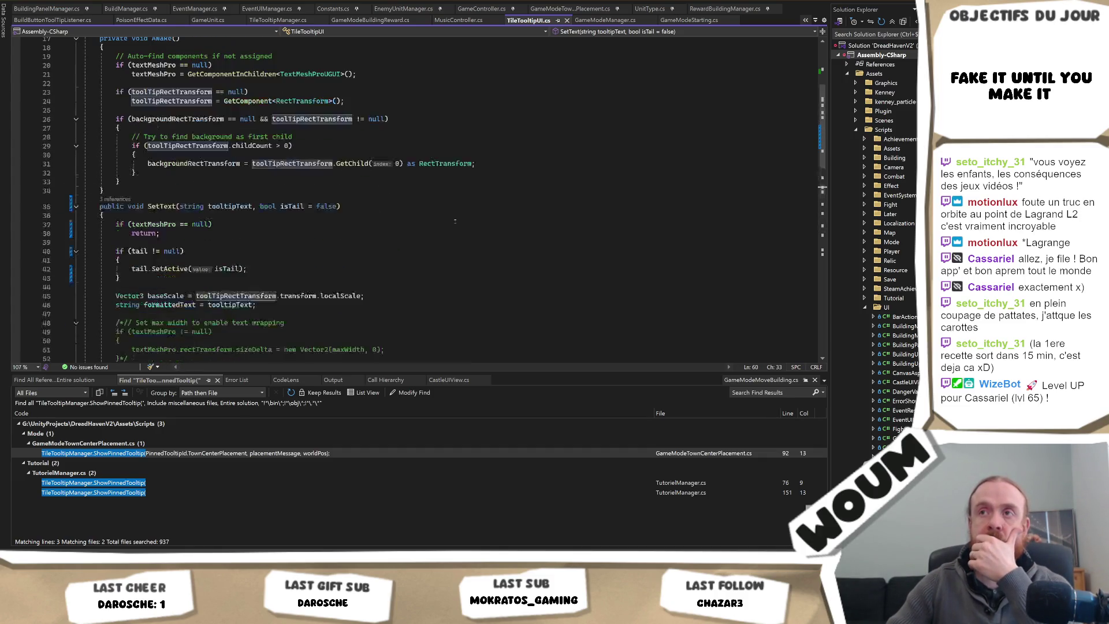
scroll(454, 222, "down", 4)
scroll(444, 222, "up", 3)
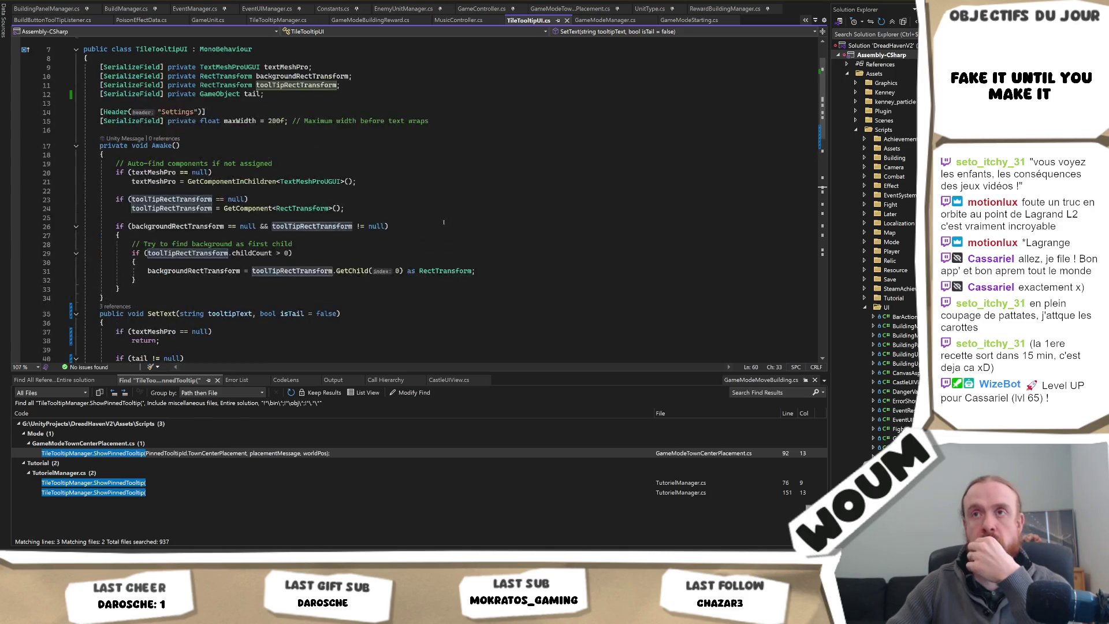
scroll(444, 222, "down", 7)
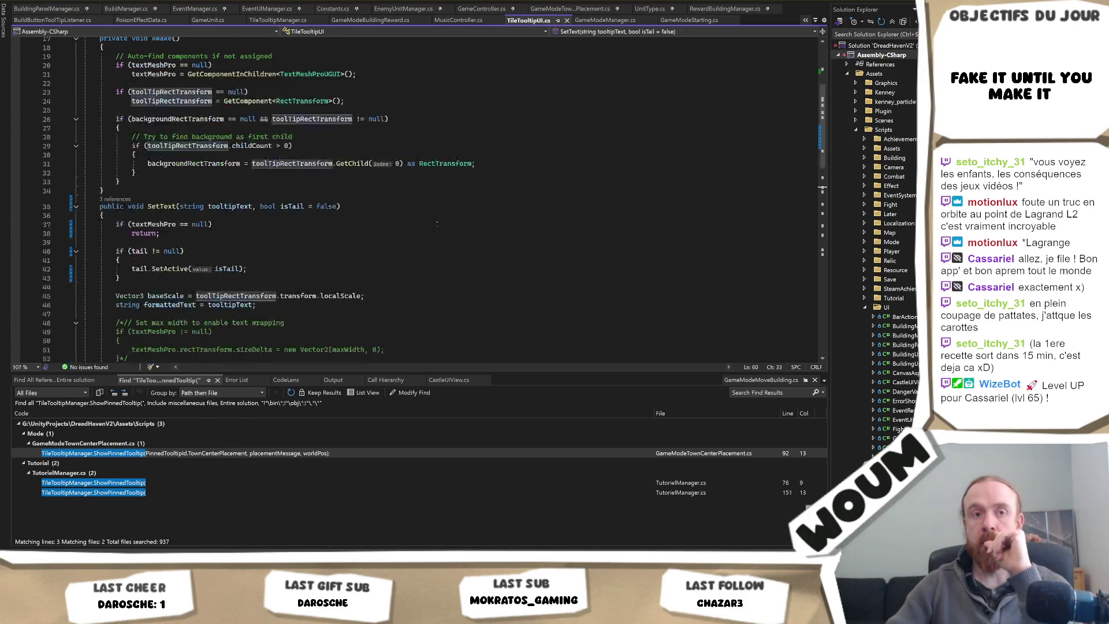
scroll(437, 223, "down", 2)
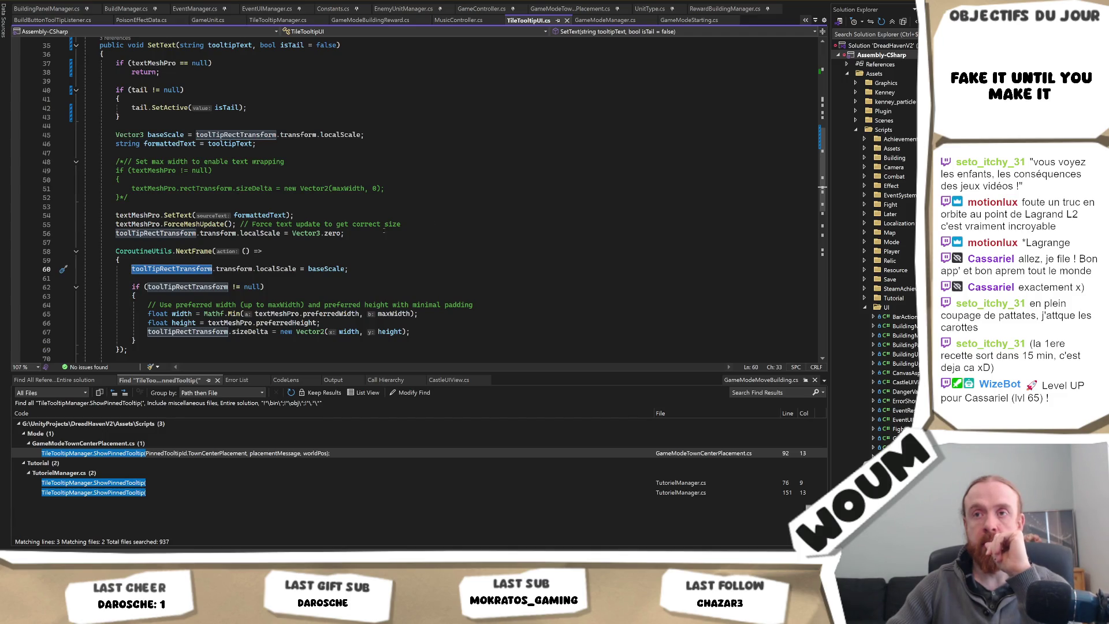
scroll(362, 248, "down", 6)
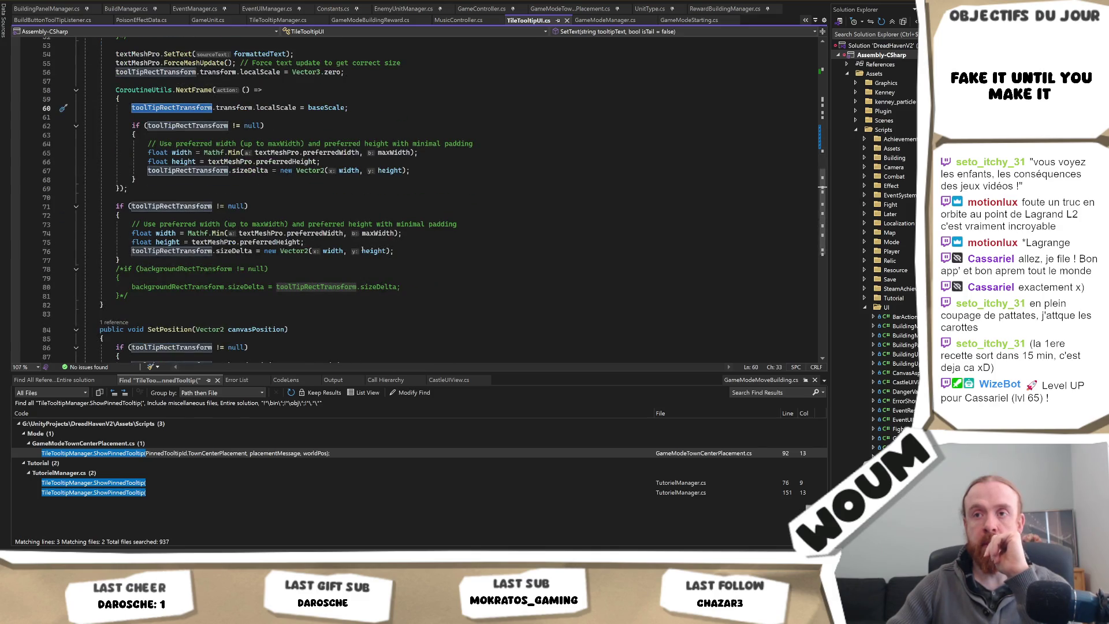
scroll(362, 251, "up", 13)
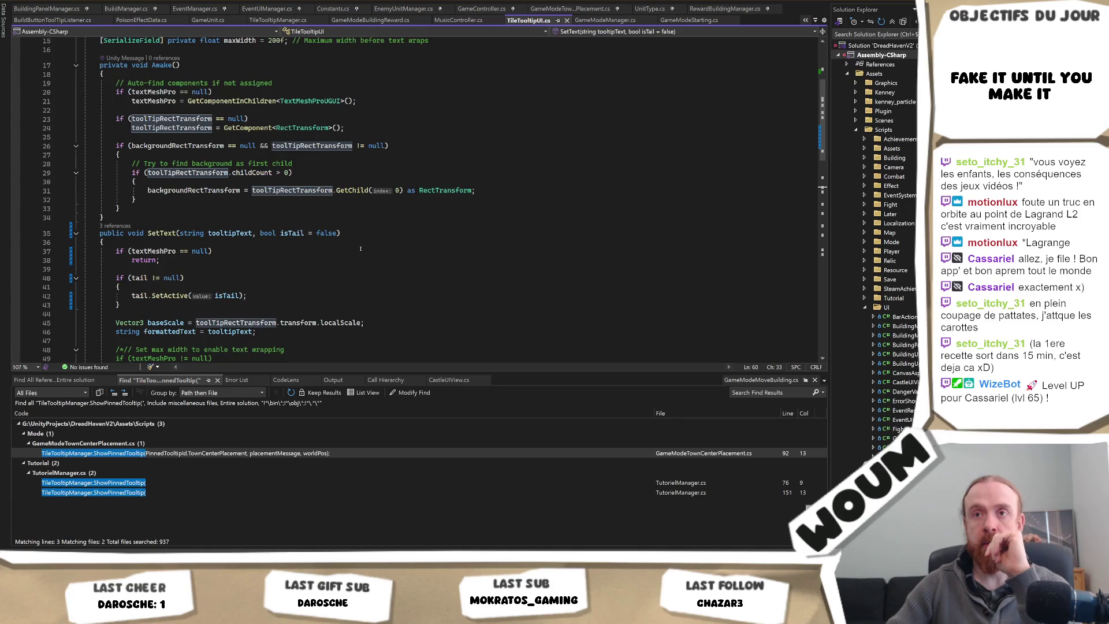
scroll(360, 248, "down", 5)
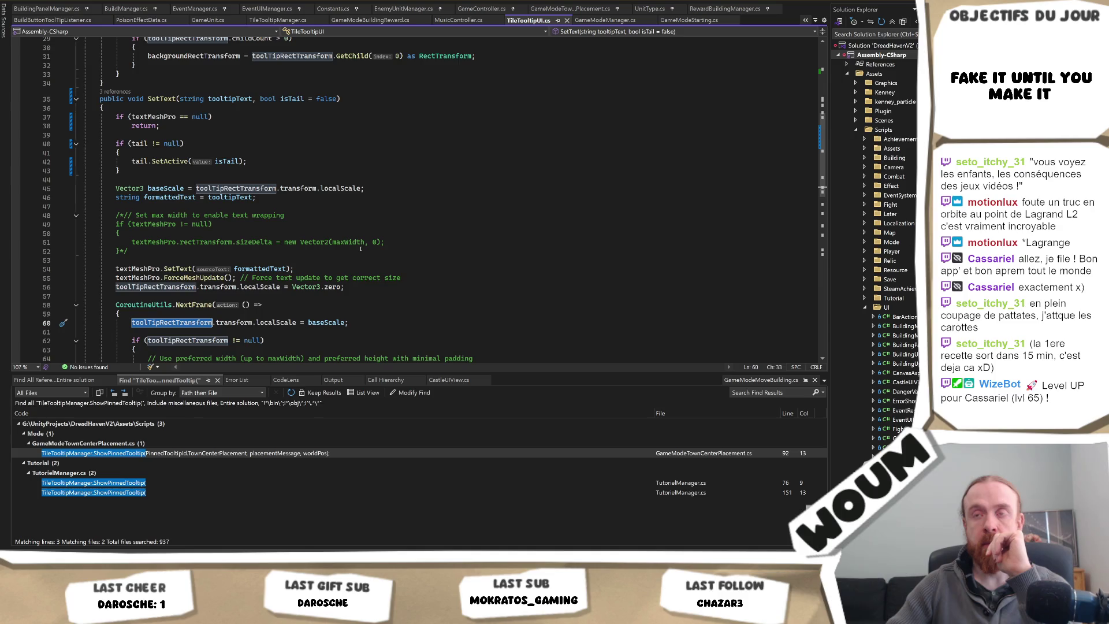
scroll(360, 248, "up", 7)
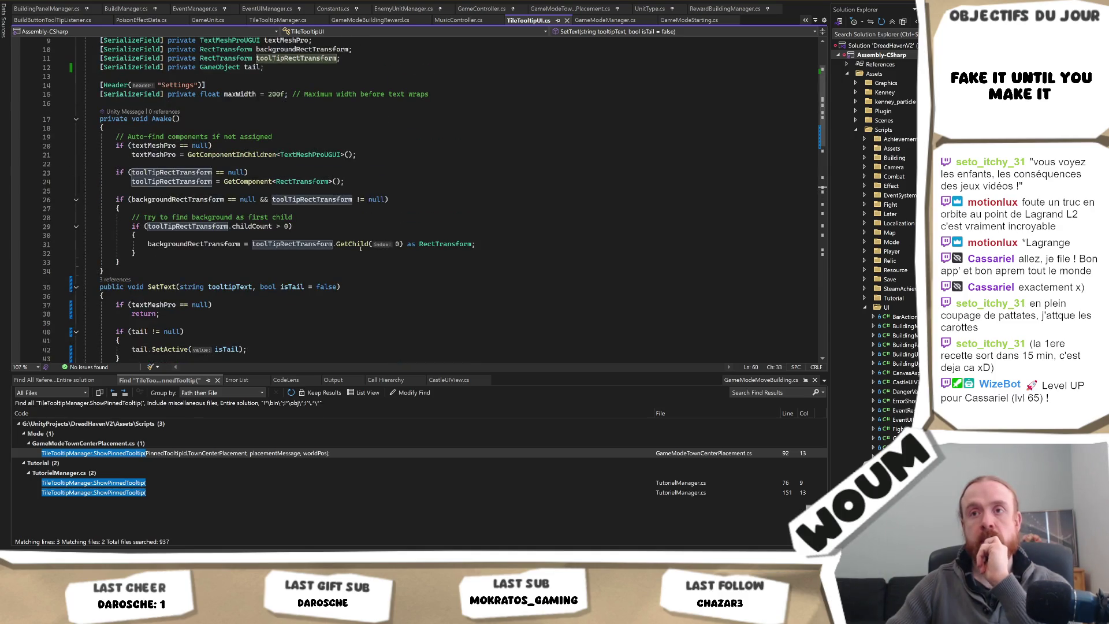
scroll(360, 249, "up", 3)
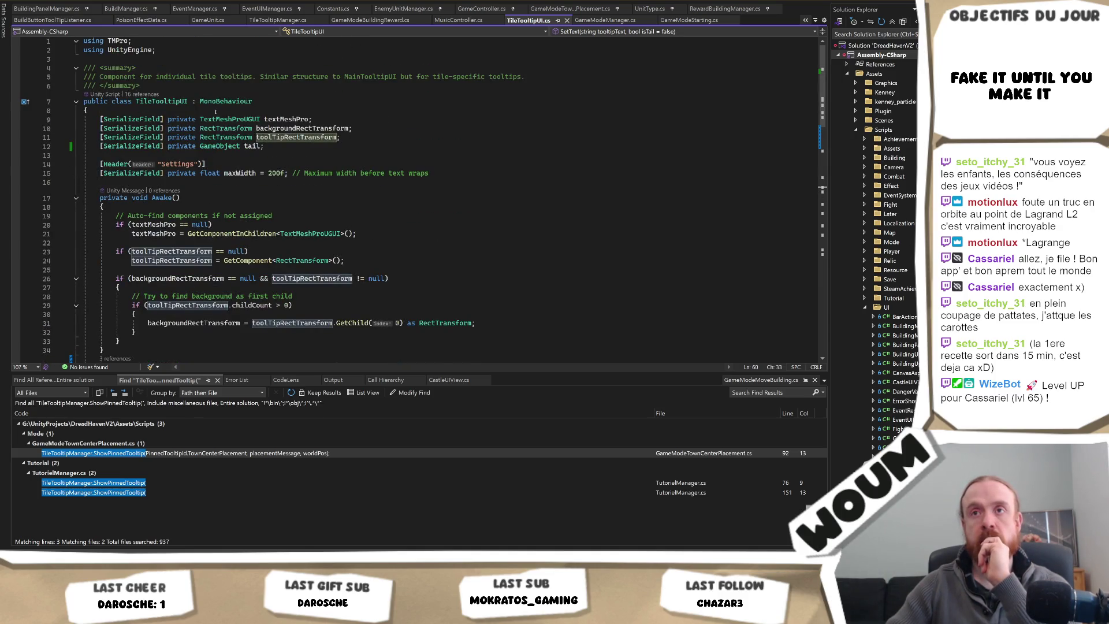
scroll(271, 314, "down", 7)
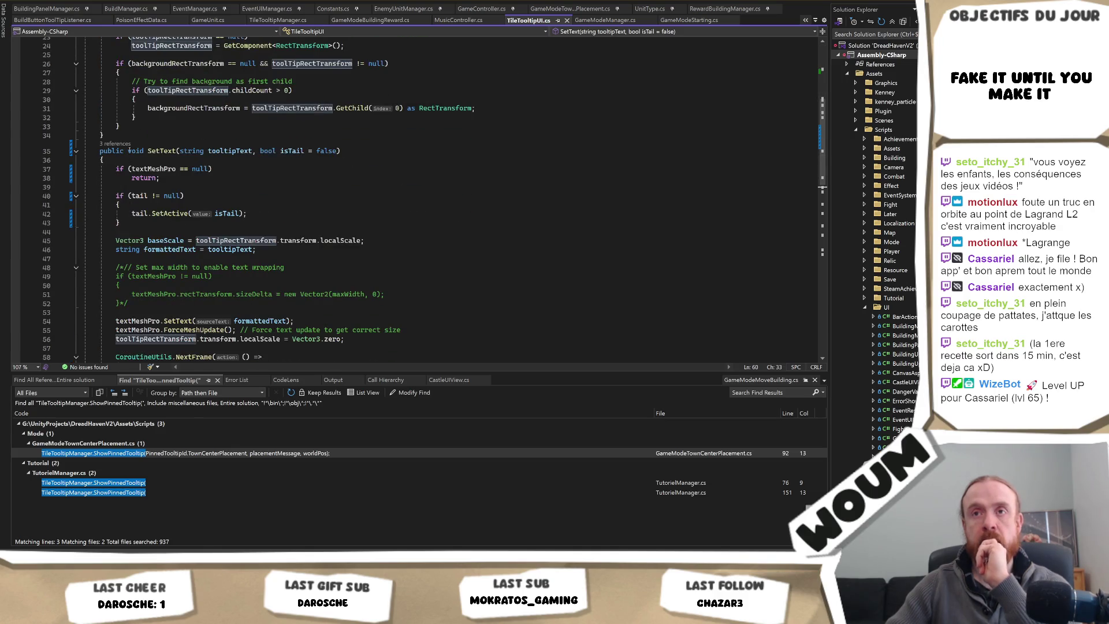
Step: Find All References on SetText, letting Unity reload the scripts meanwhile
right_click(156, 152)
left_click(207, 264)
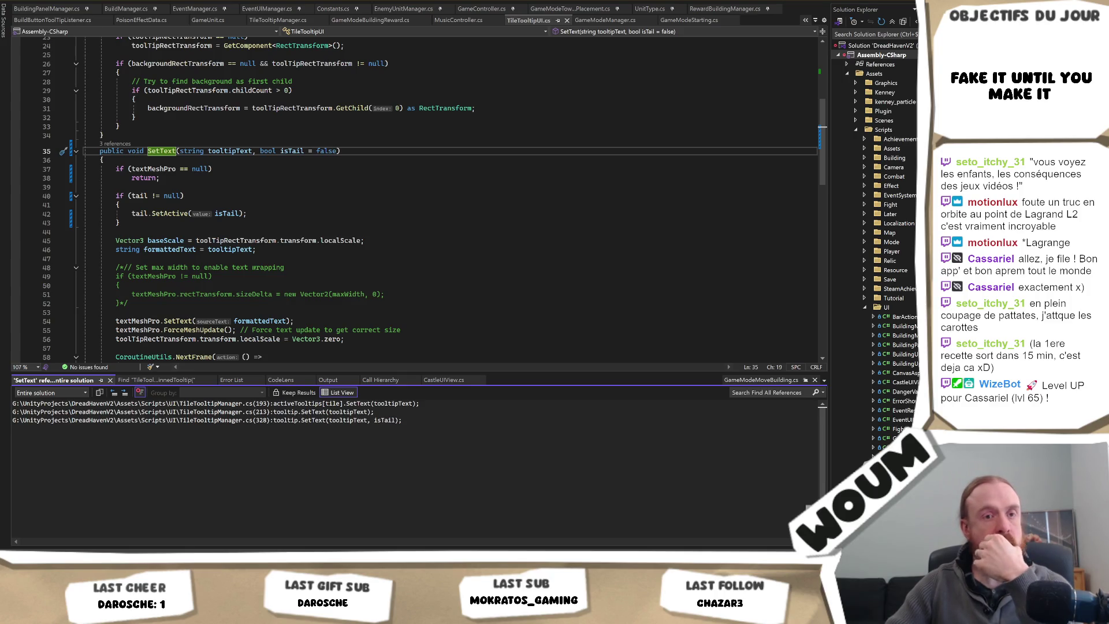
key("alt+Tab")
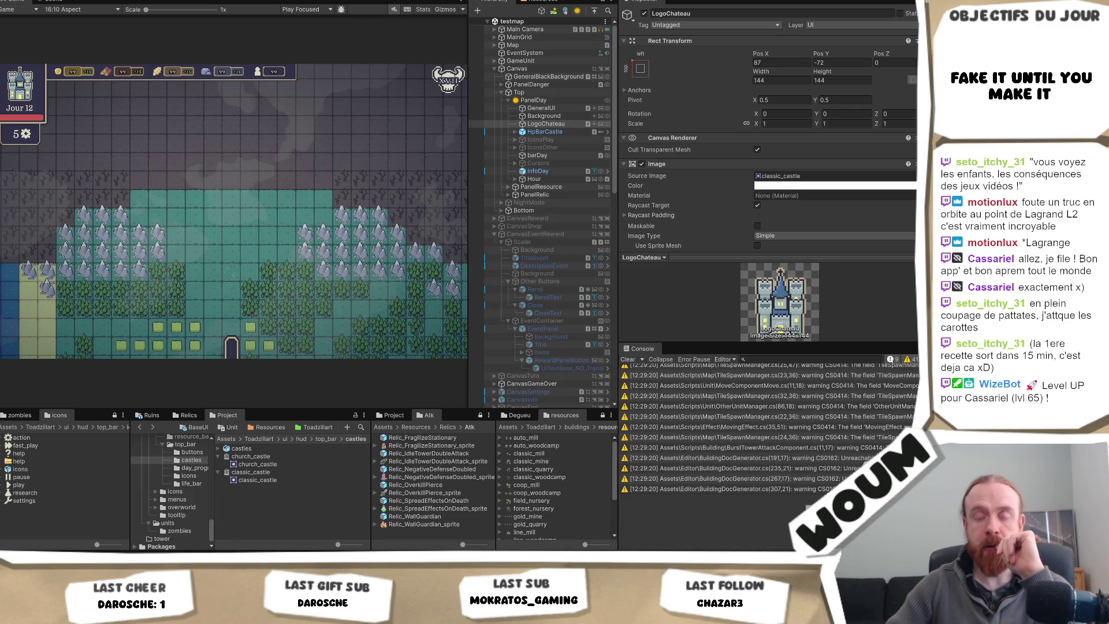
key("alt+Tab")
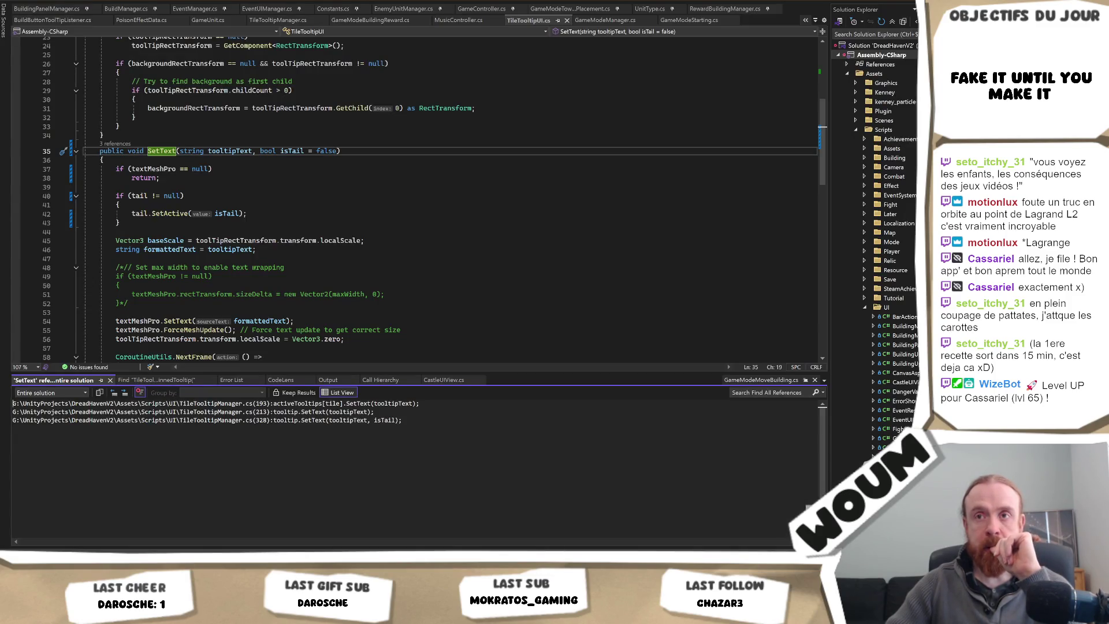
key("alt+Tab")
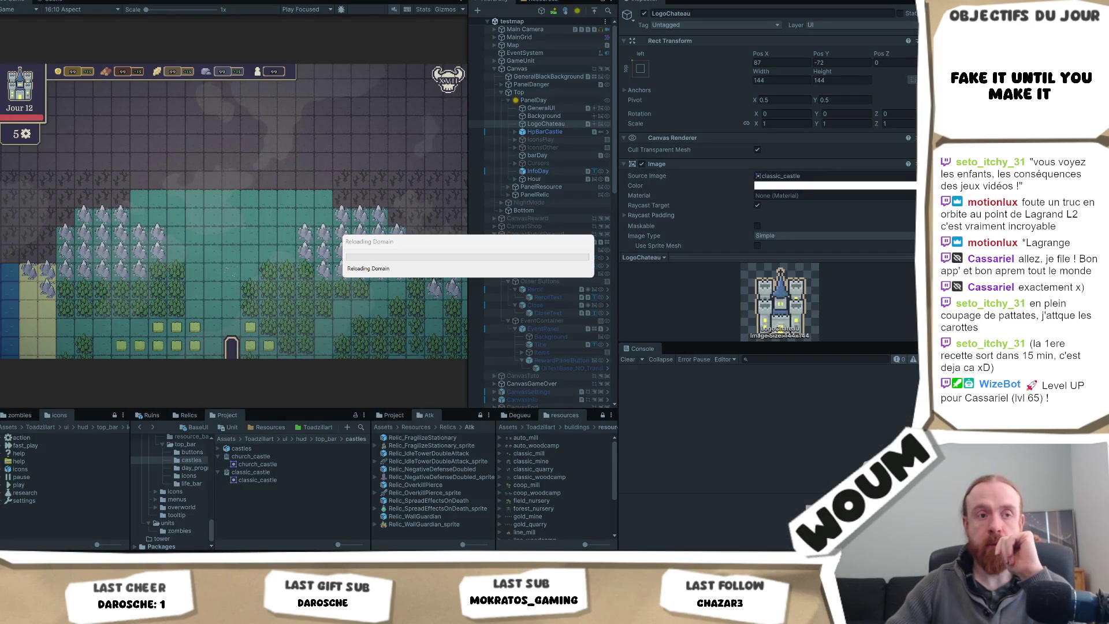
key("alt+Tab")
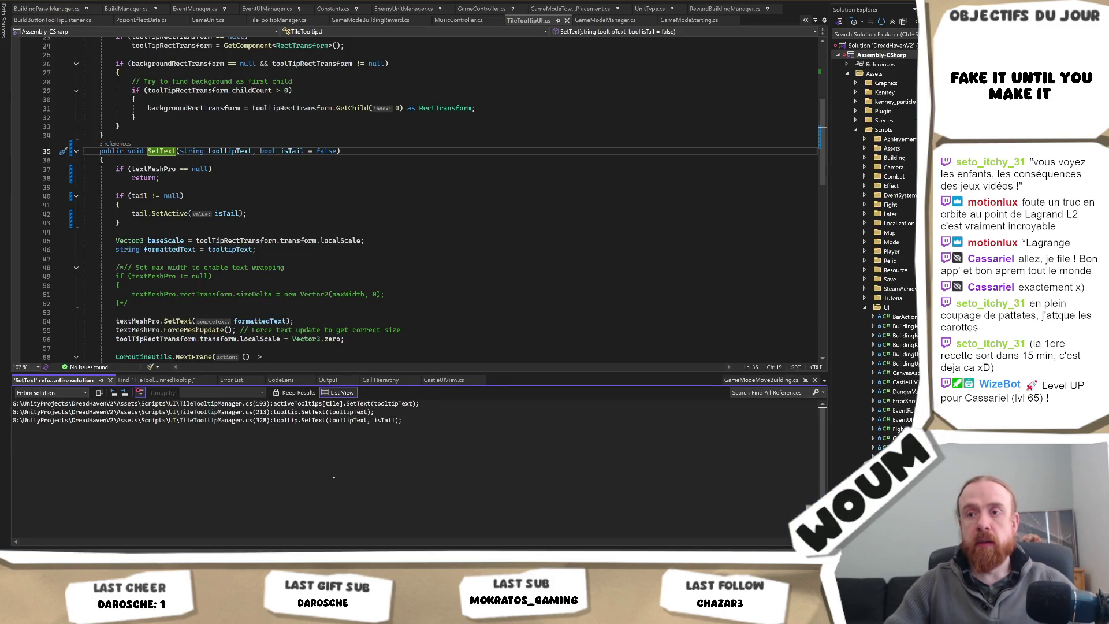
Step: Inspect the SetText calls at lines 193 and 213 in TileTooltipManager.cs
double_click(343, 403)
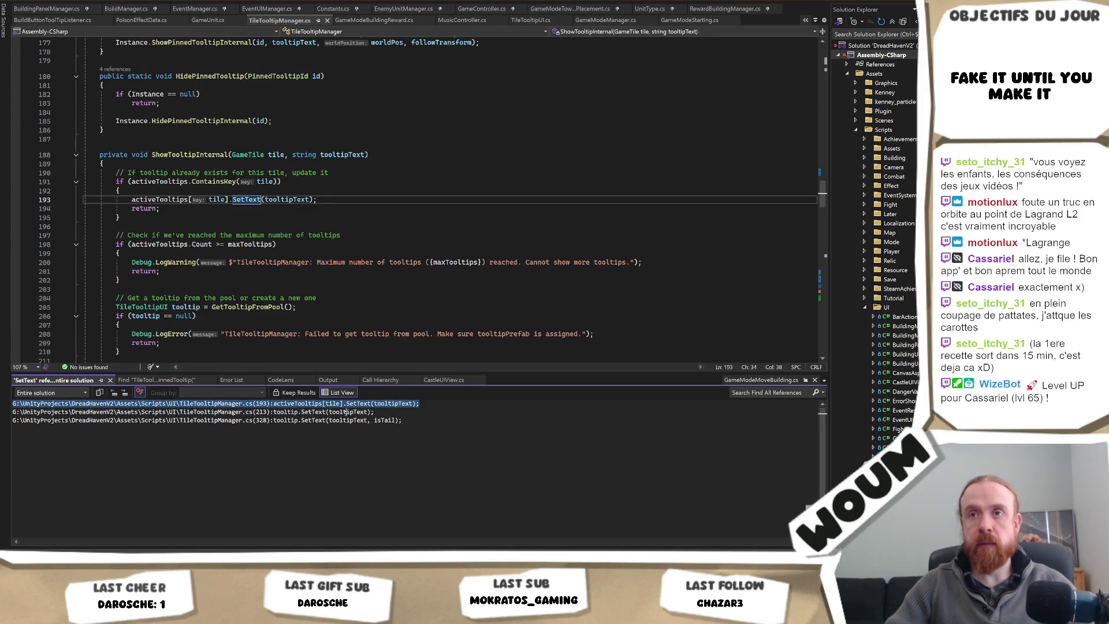
double_click(345, 412)
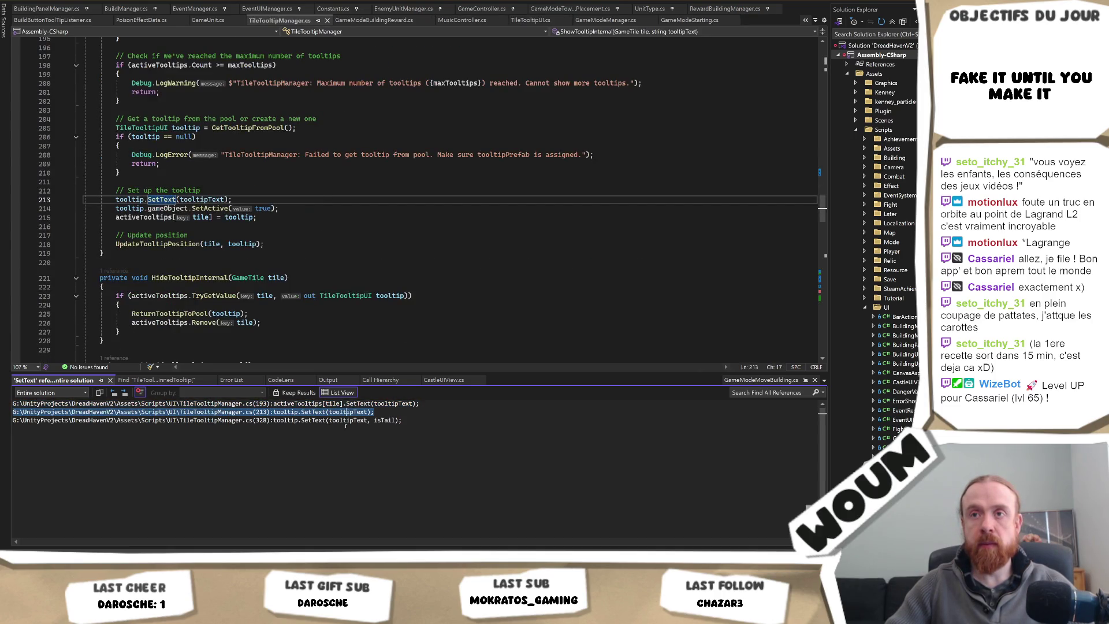
double_click(328, 404)
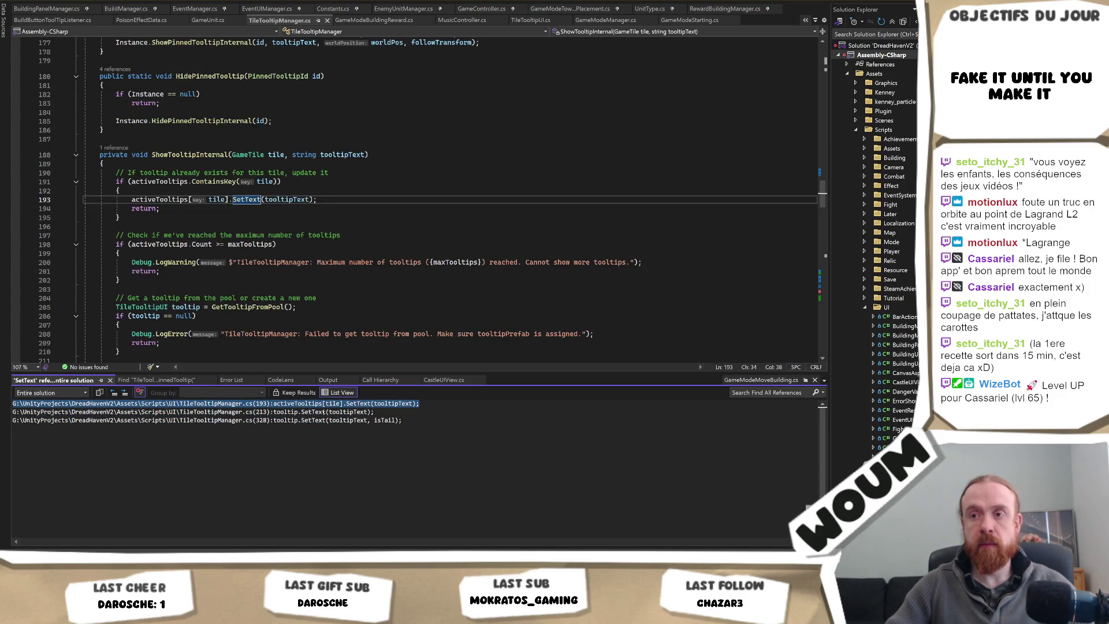
double_click(323, 411)
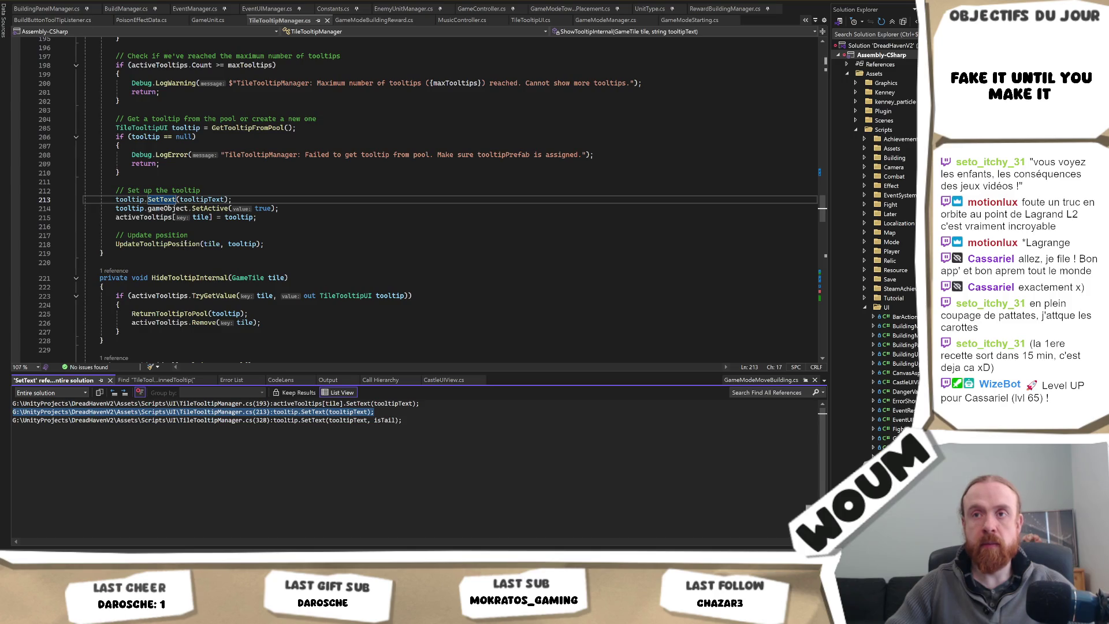
Step: Go to the UpdateTooltipPosition(GameTile, TileTooltipUI) definition at line 239
double_click(159, 244)
scroll(337, 288, "up", 2)
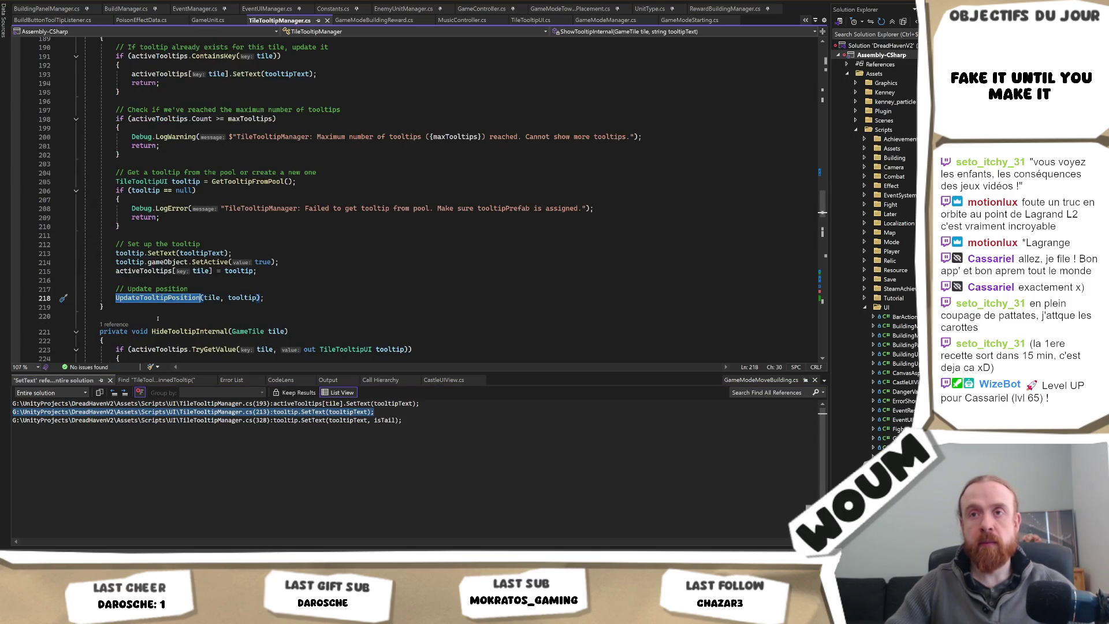
key("F12")
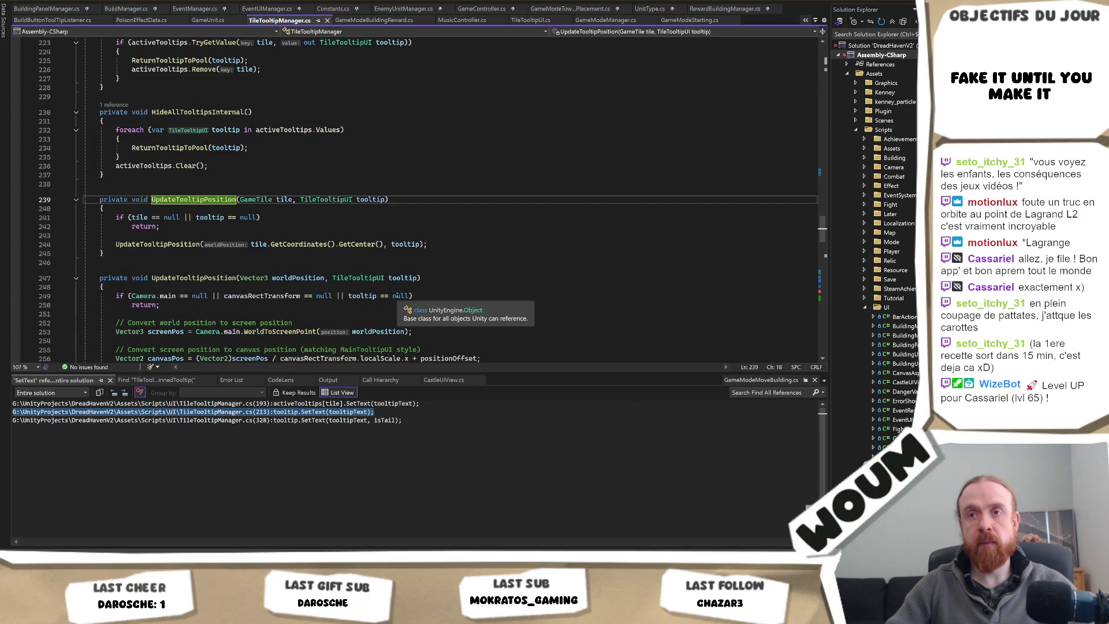
mouse_move(167, 246)
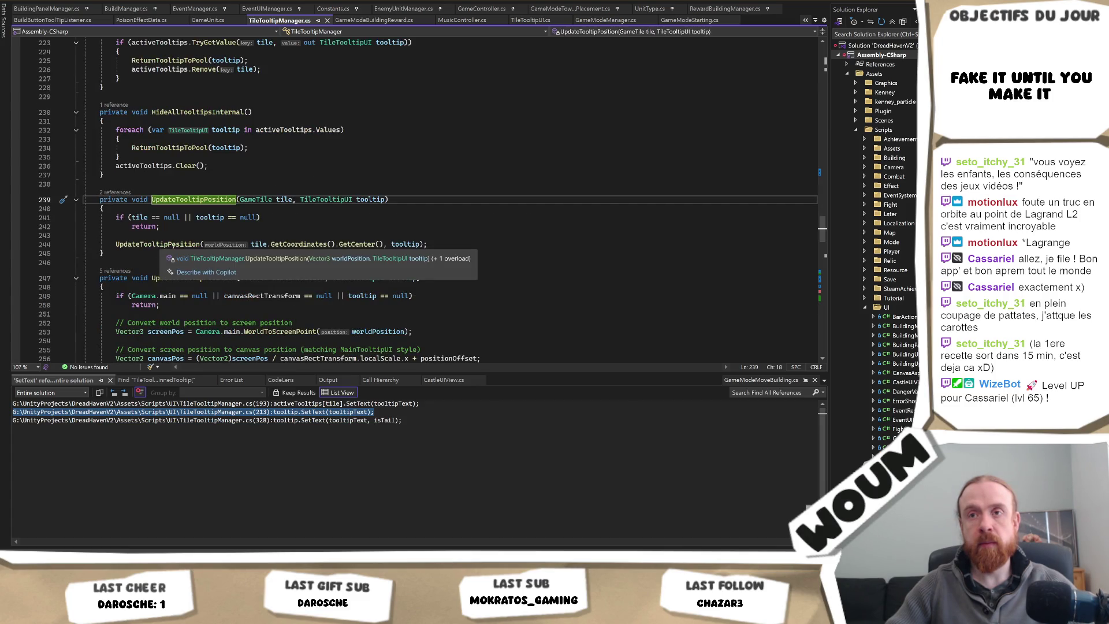
scroll(323, 310, "down", 2)
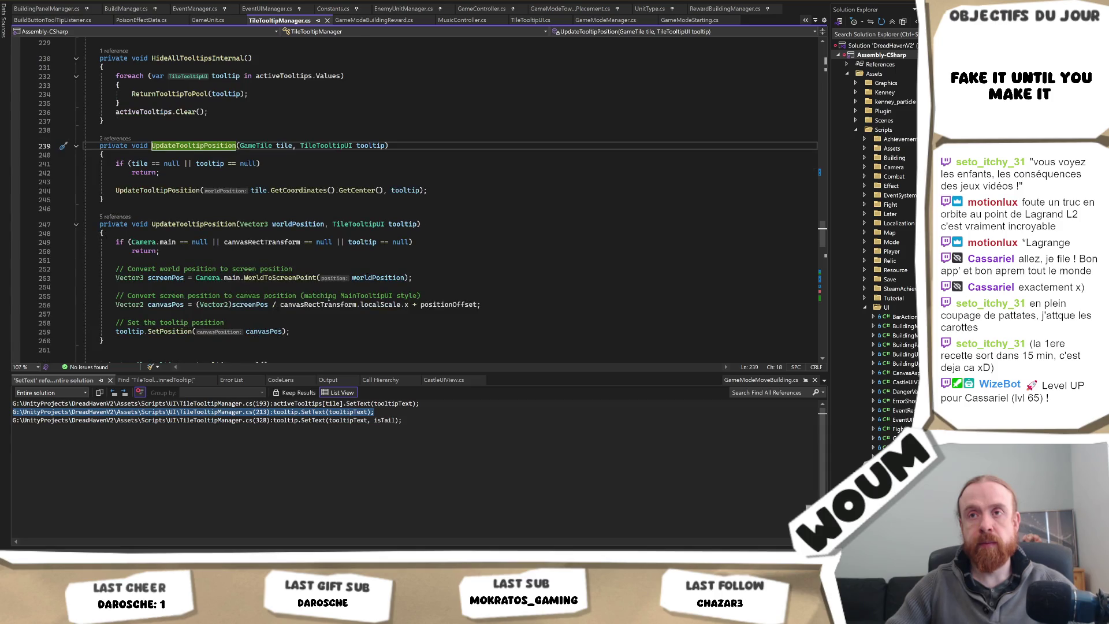
scroll(172, 246, "up", 2)
Step: Follow the inner call to the Vector3 UpdateTooltipPosition overload at line 247 and review its body
left_click(172, 246, "ctrl")
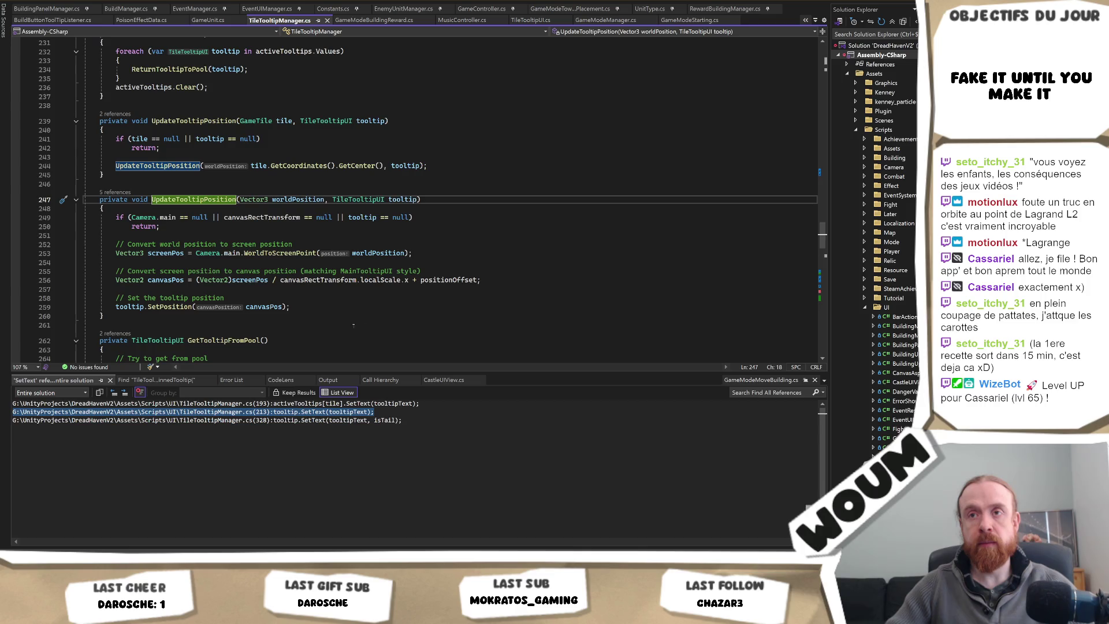
left_click(416, 200)
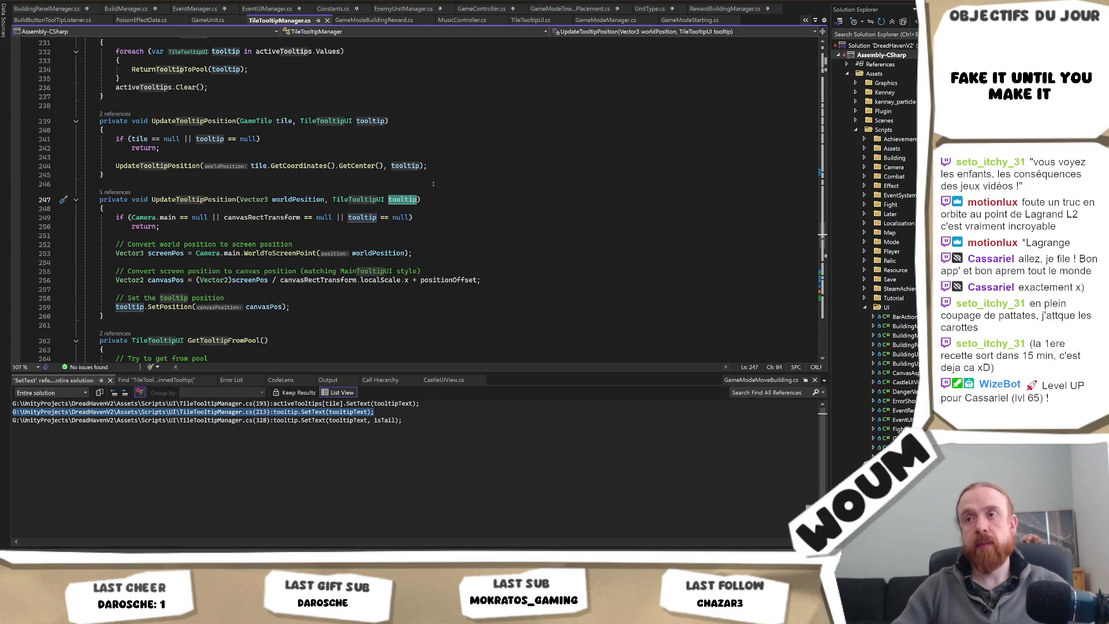
left_click_drag(85, 306, 3, 199)
left_click_drag(144, 315, 57, 198)
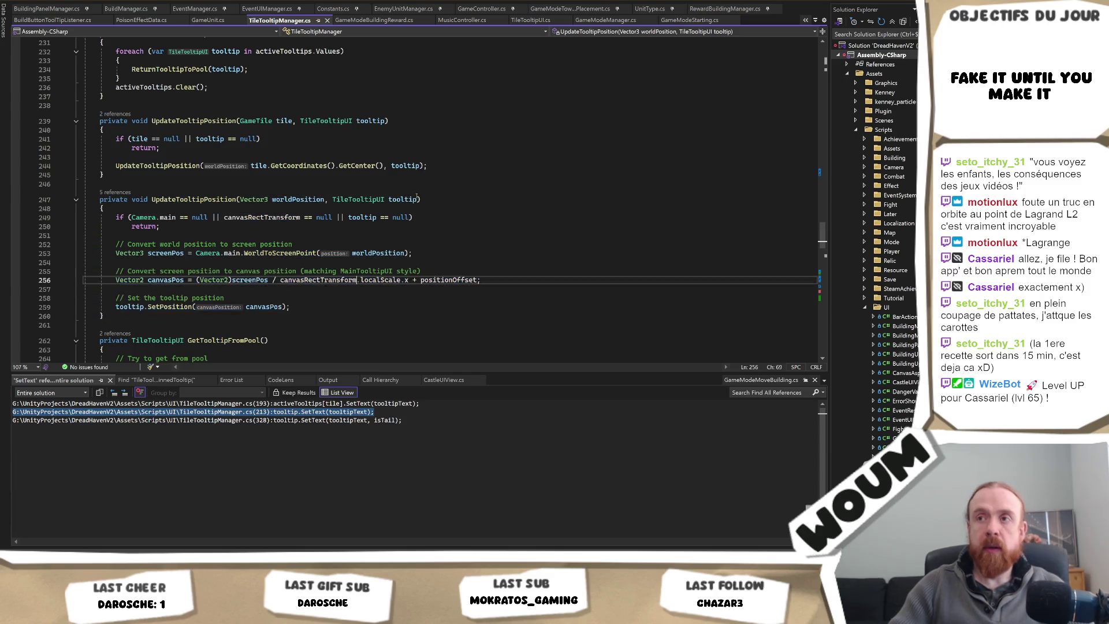
left_click_drag(421, 199, 15, 194)
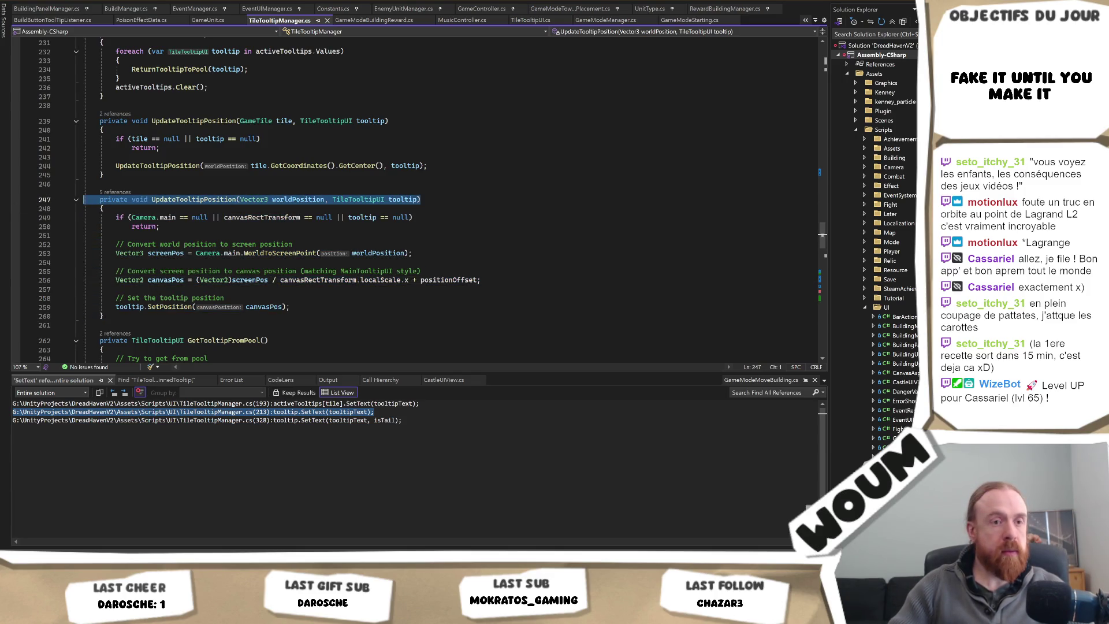
key("Escape")
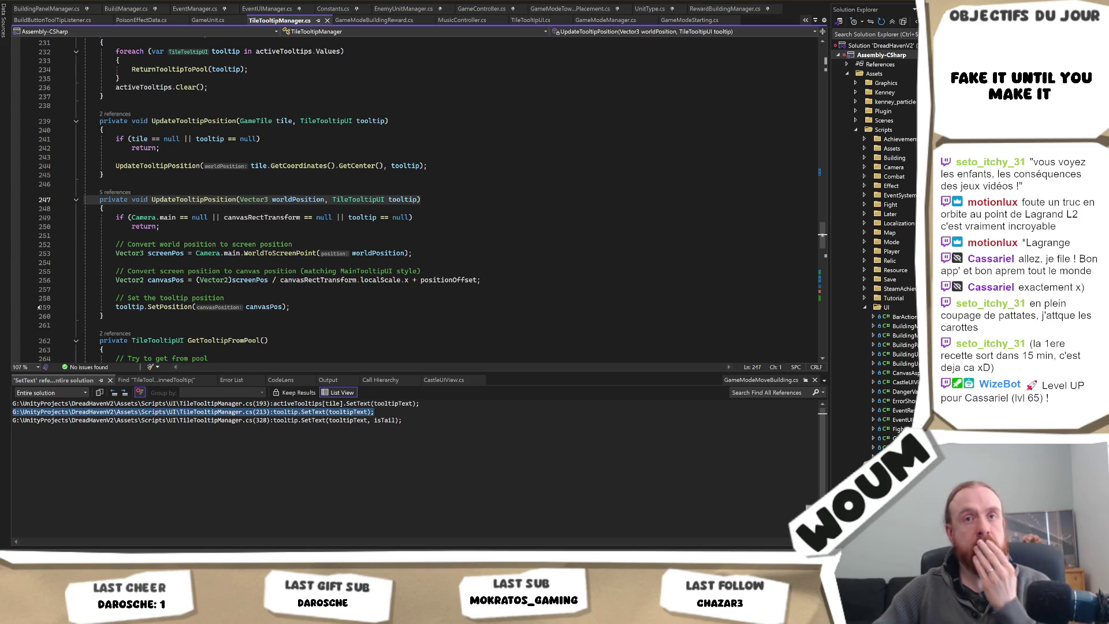
Step: Play the game: place the town center, close the tutorial, and reveal the tile at (26, 28)
key("alt+Tab")
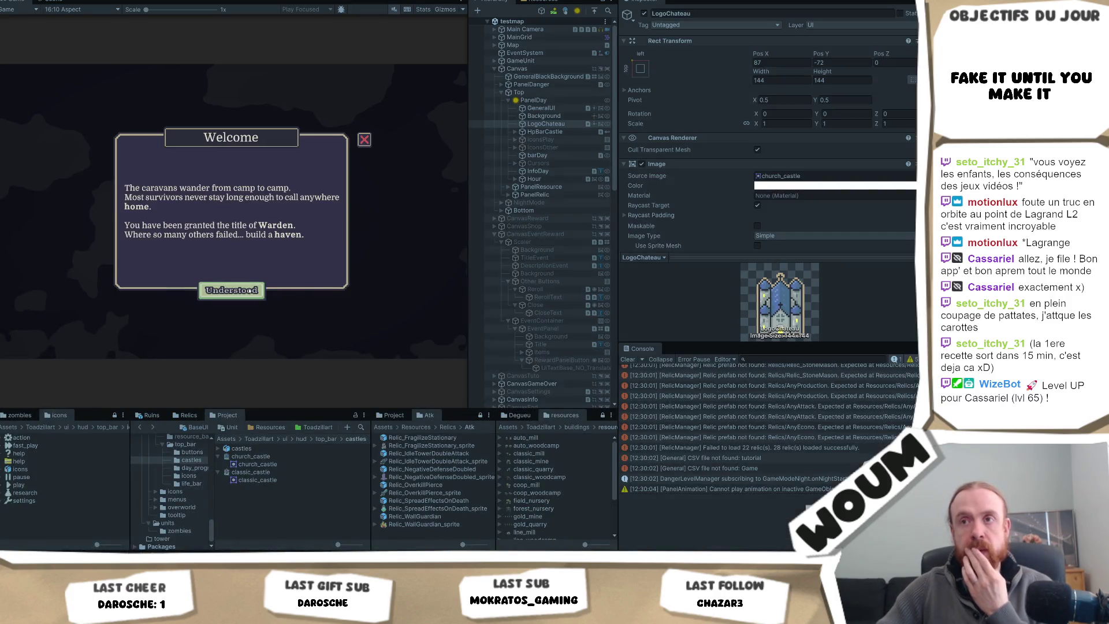
left_click(234, 288)
left_click(232, 275)
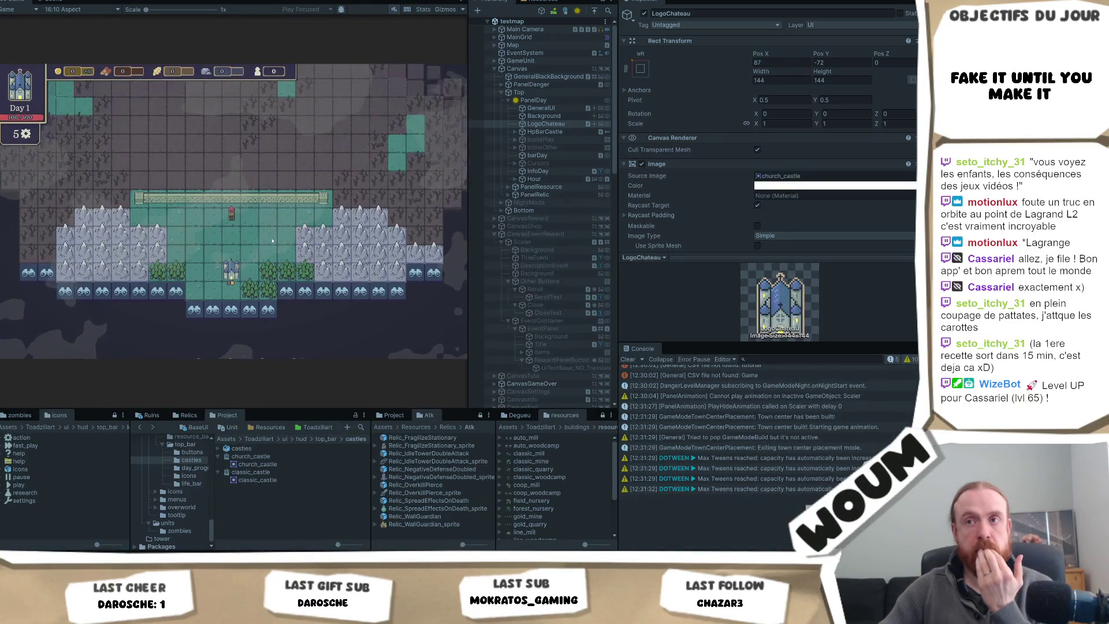
left_click(249, 287)
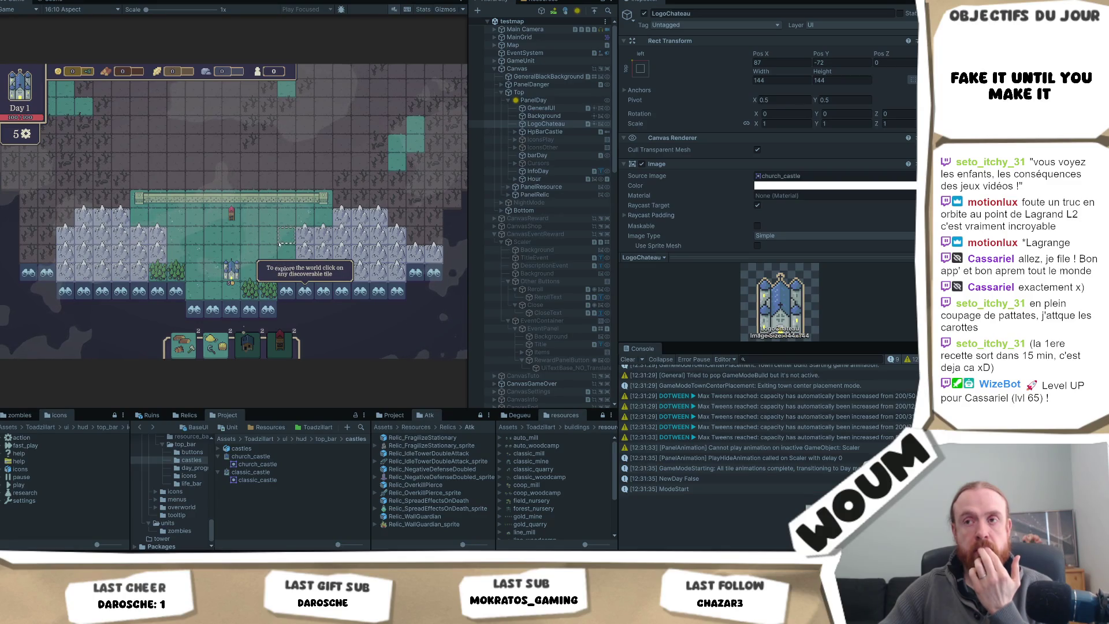
left_click(306, 291)
left_click(307, 291)
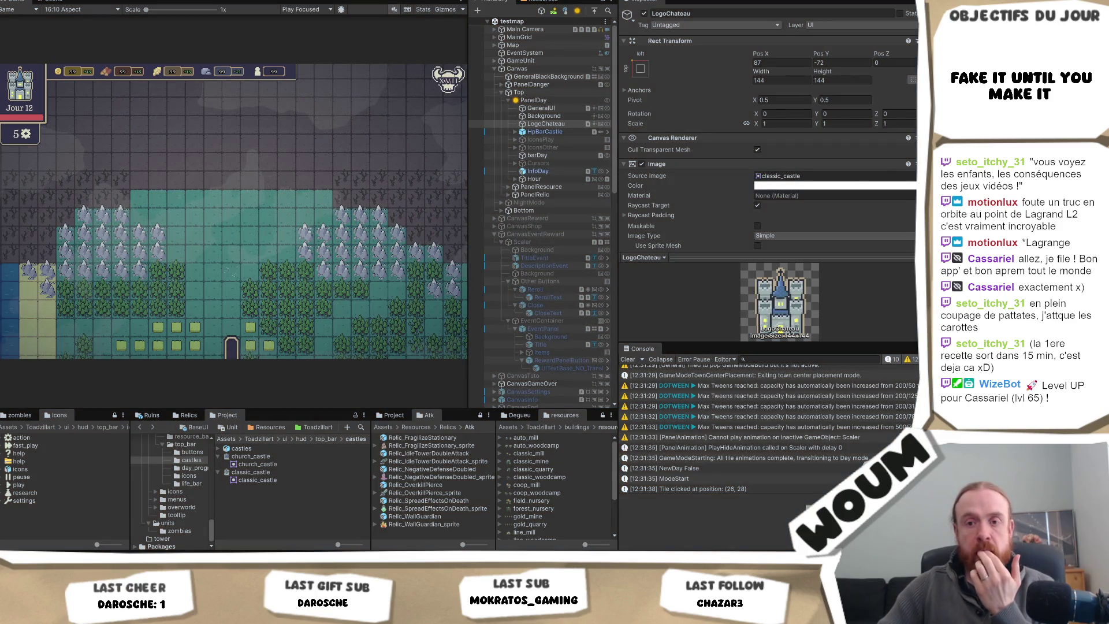
key("alt+Tab")
key("ctrl+Tab")
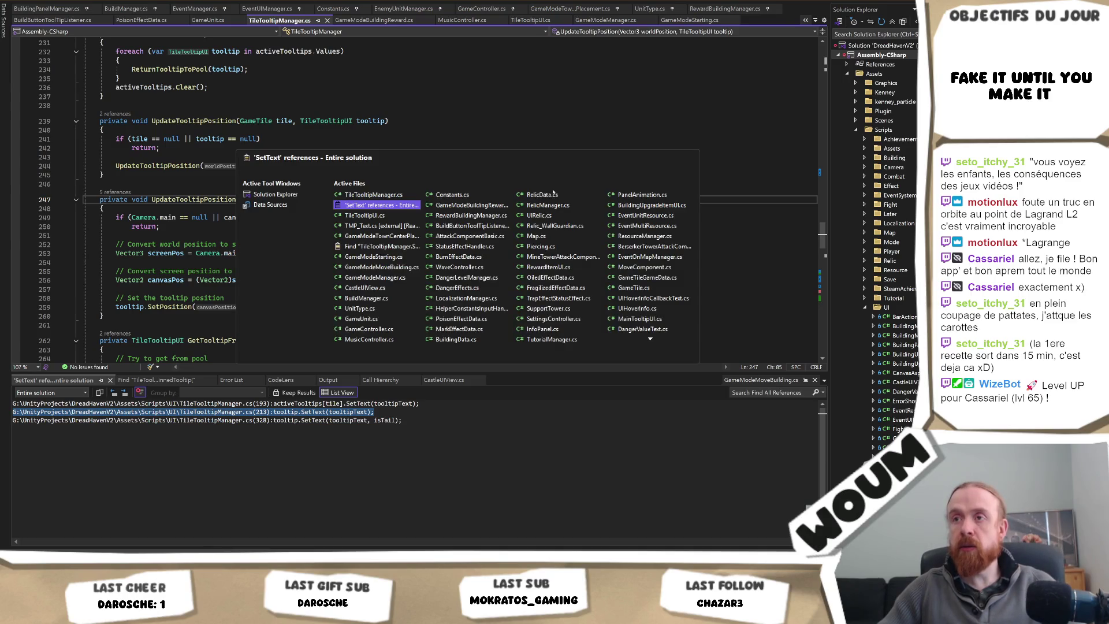
Step: Append ', true' after worldPos on line 92 of GameModeTownCenterPlacement.cs and save
left_click(384, 237)
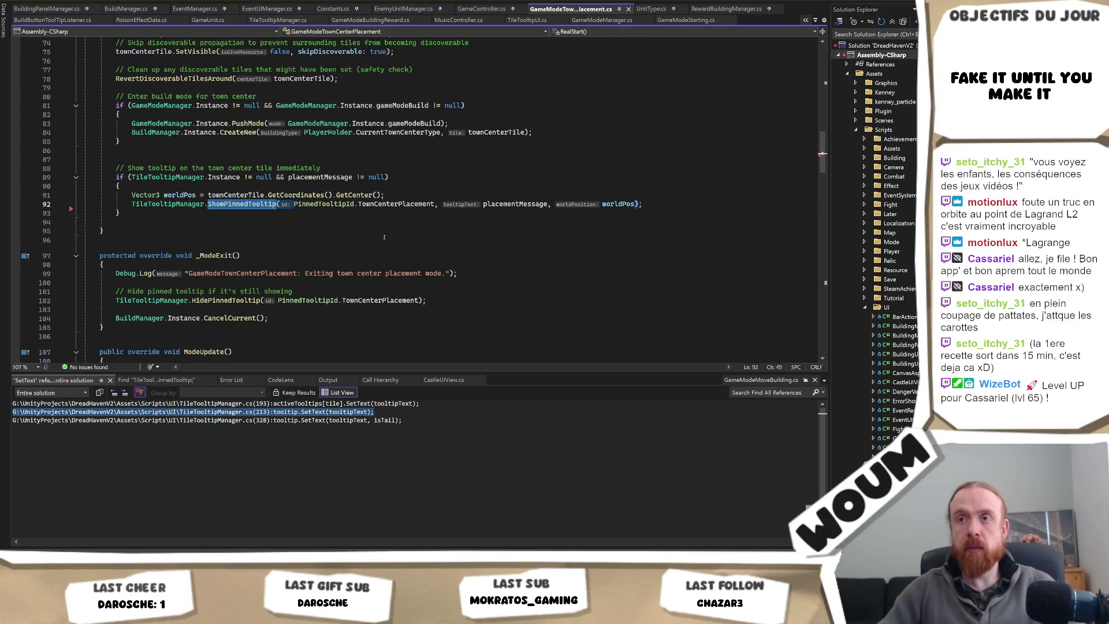
left_click(634, 204)
type(", true")
key("ctrl+s")
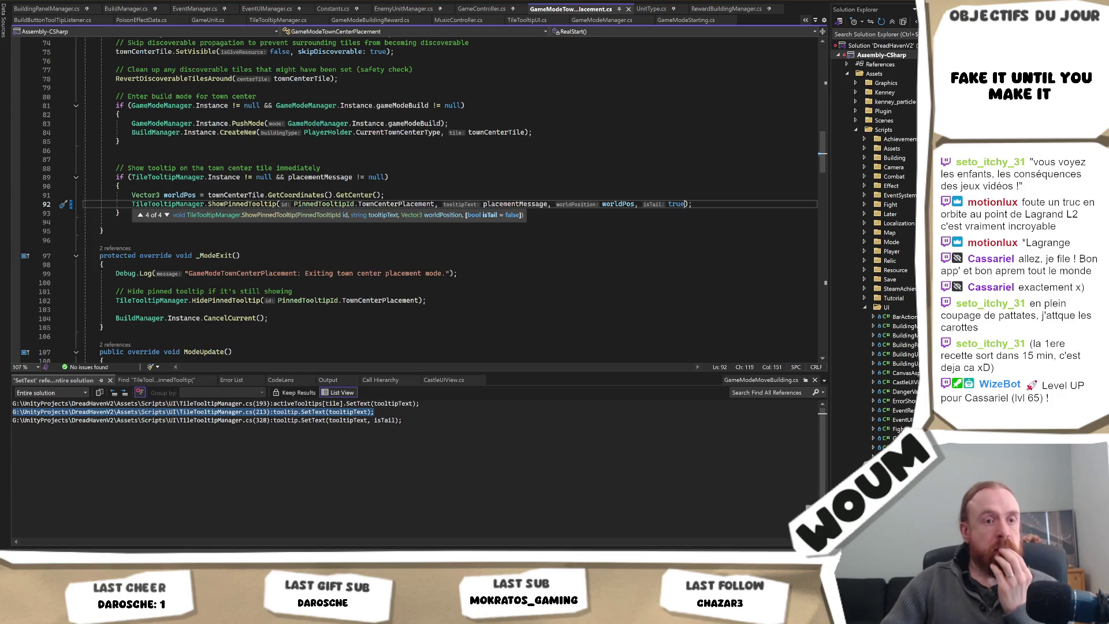
key("Escape")
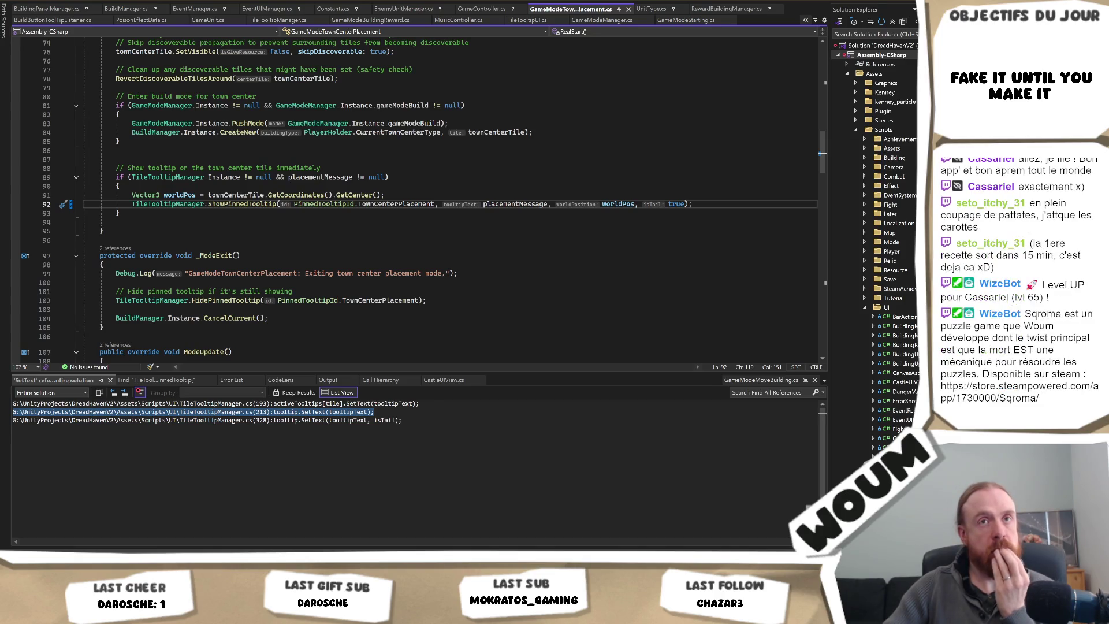
key("alt+Tab")
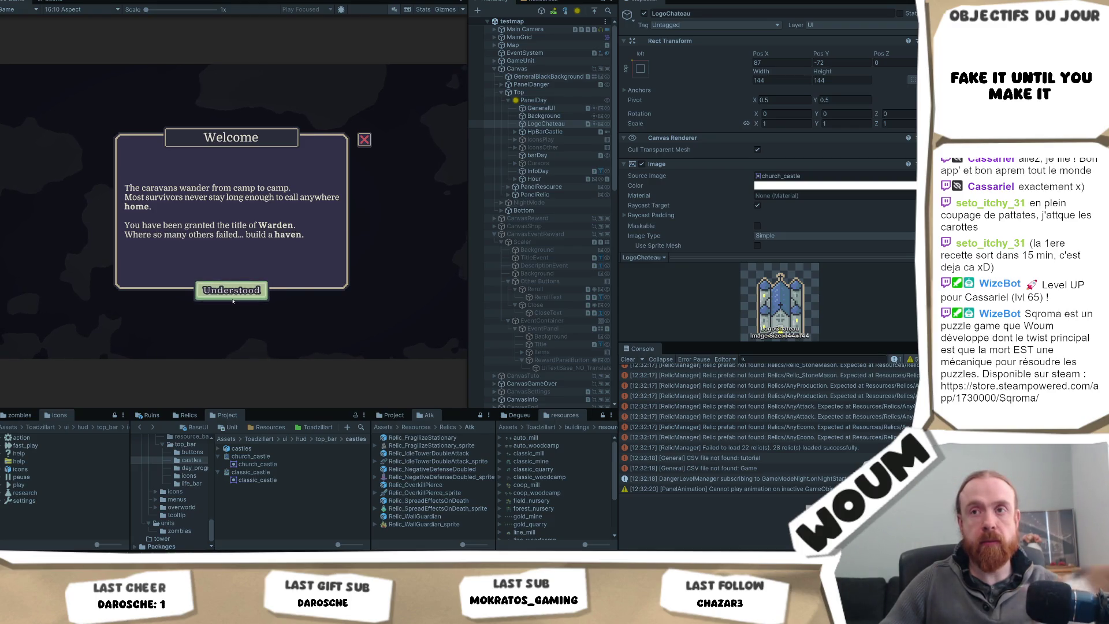
Step: Place the town center, reveal a discoverable tile as forest, then stop the game
left_click(232, 293)
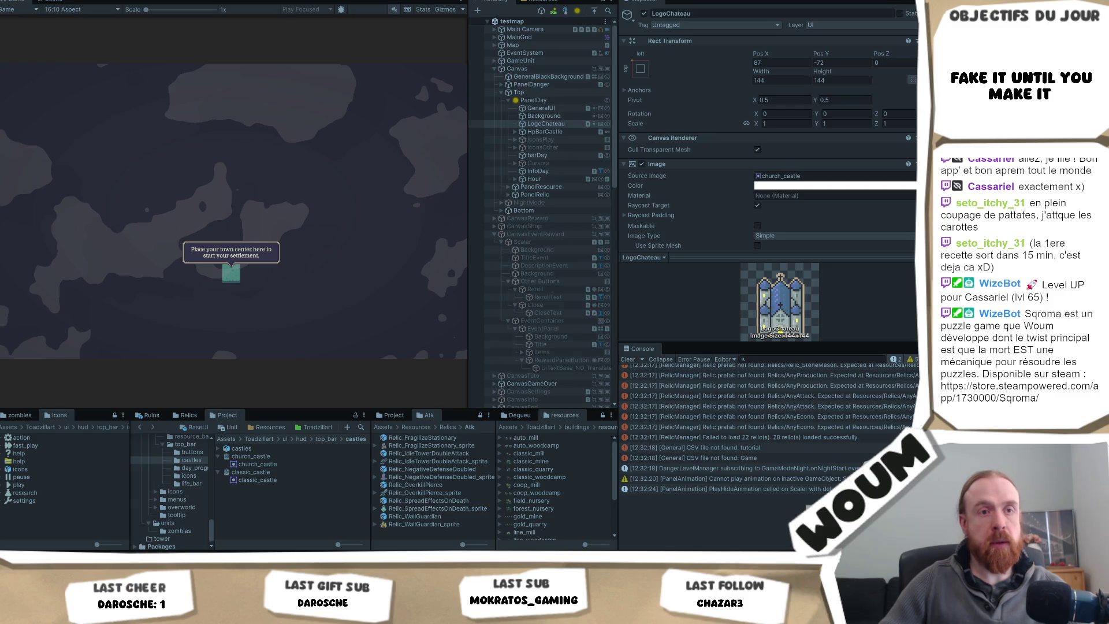
left_click(232, 278)
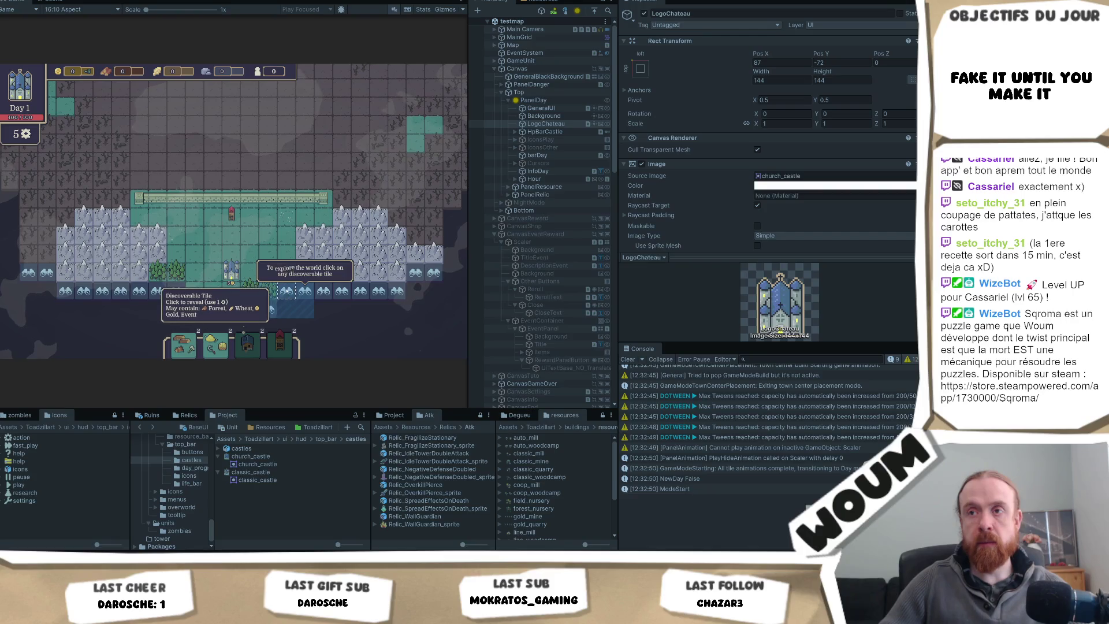
left_click(306, 292)
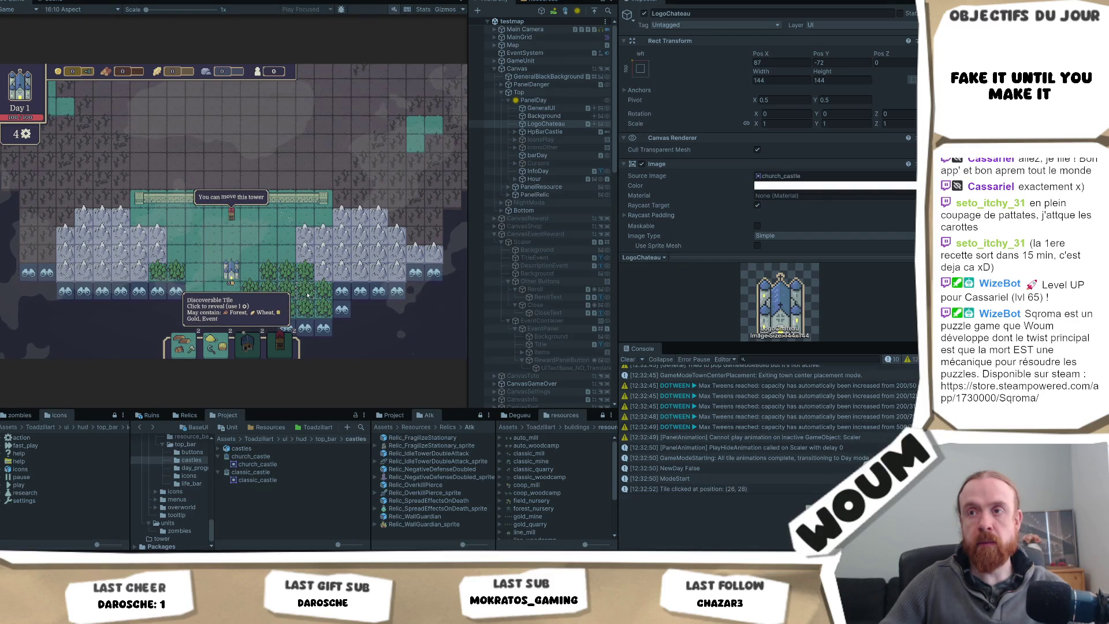
key("ctrl+p")
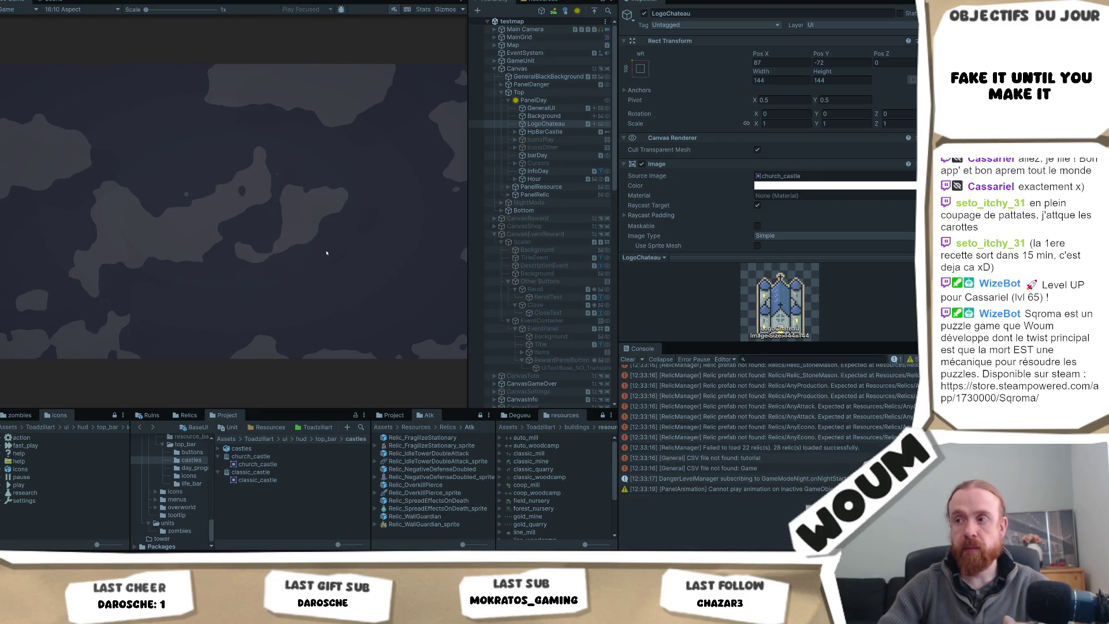
Step: Replay, close the tutorial, and reveal the discoverable tile at (26, 28)
left_click(217, 288)
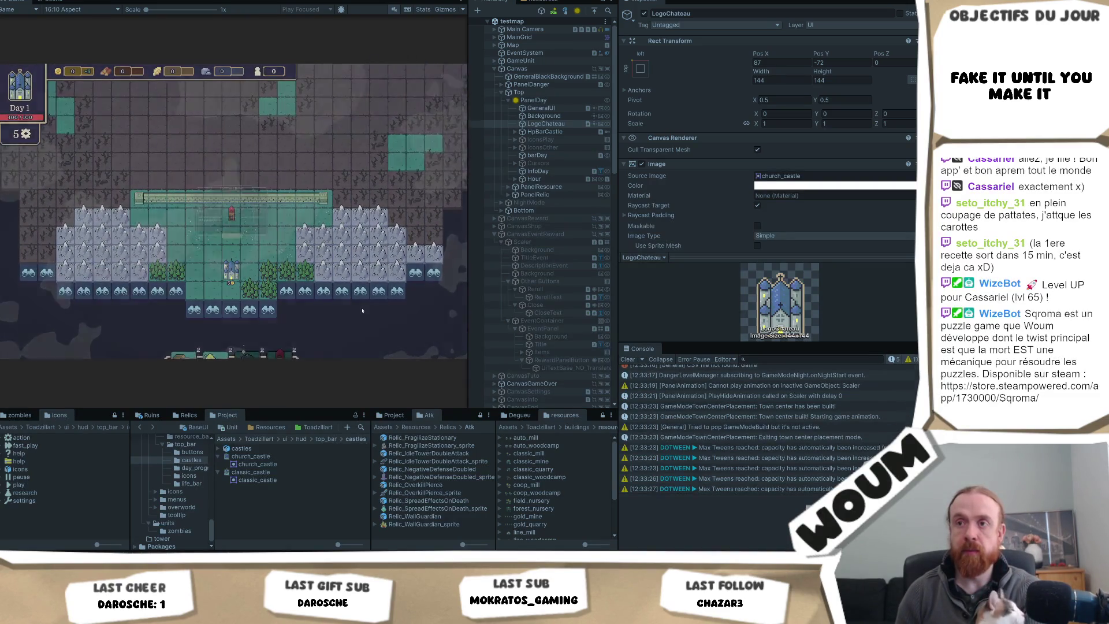
left_click(258, 290)
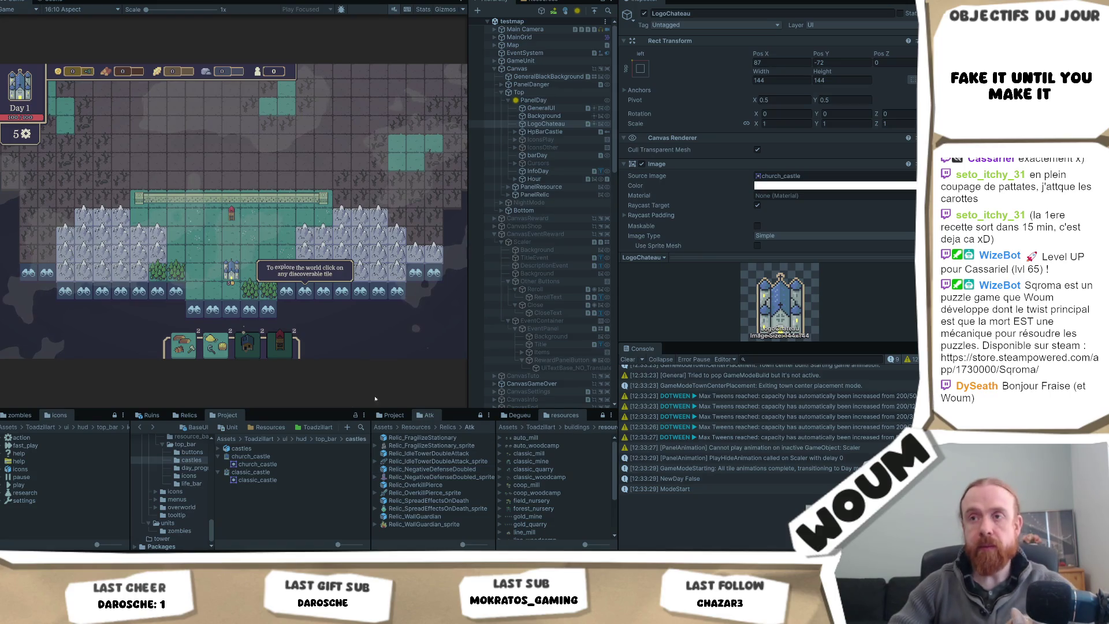
left_click(306, 293)
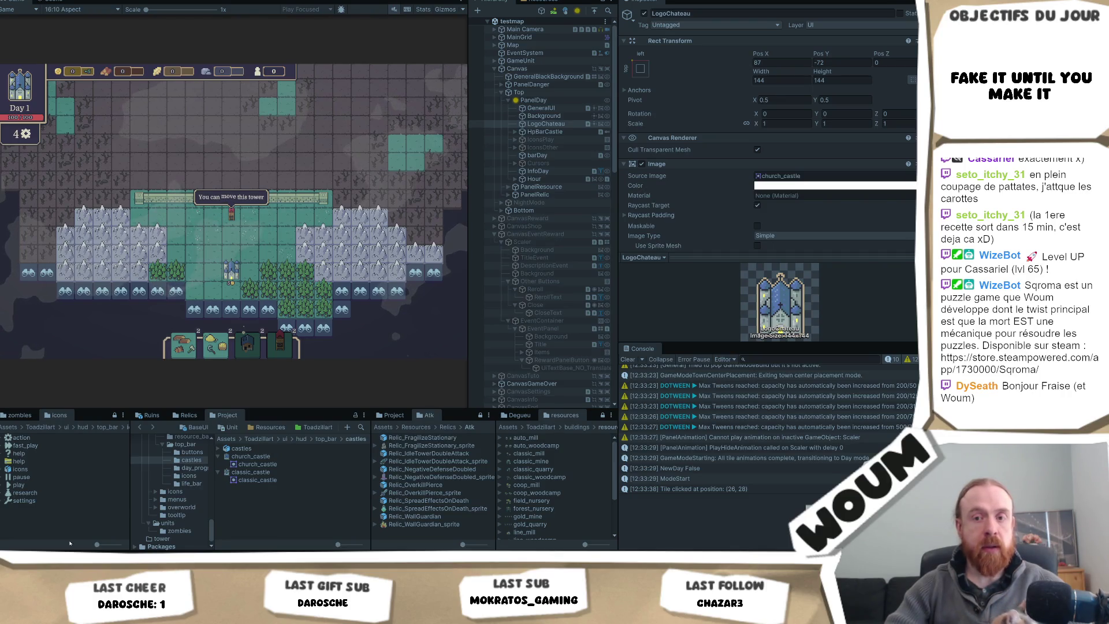
key("alt+Tab")
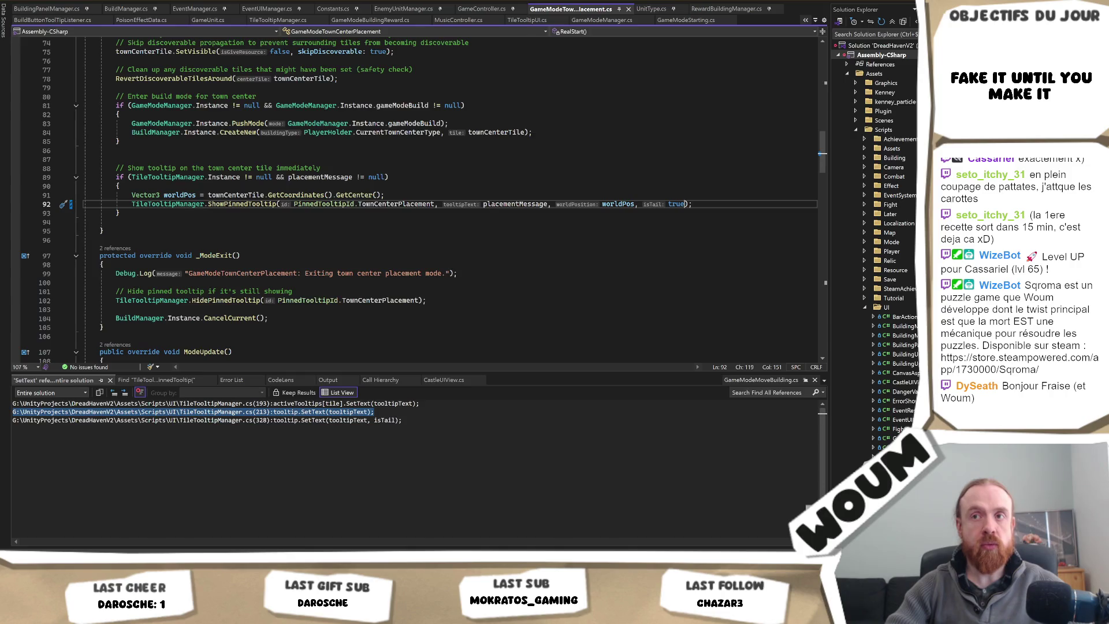
Step: Search the solution for 'toolTipRectTransform.transform.localScale = baseScale;' from _ModeExit
key("alt+Tab")
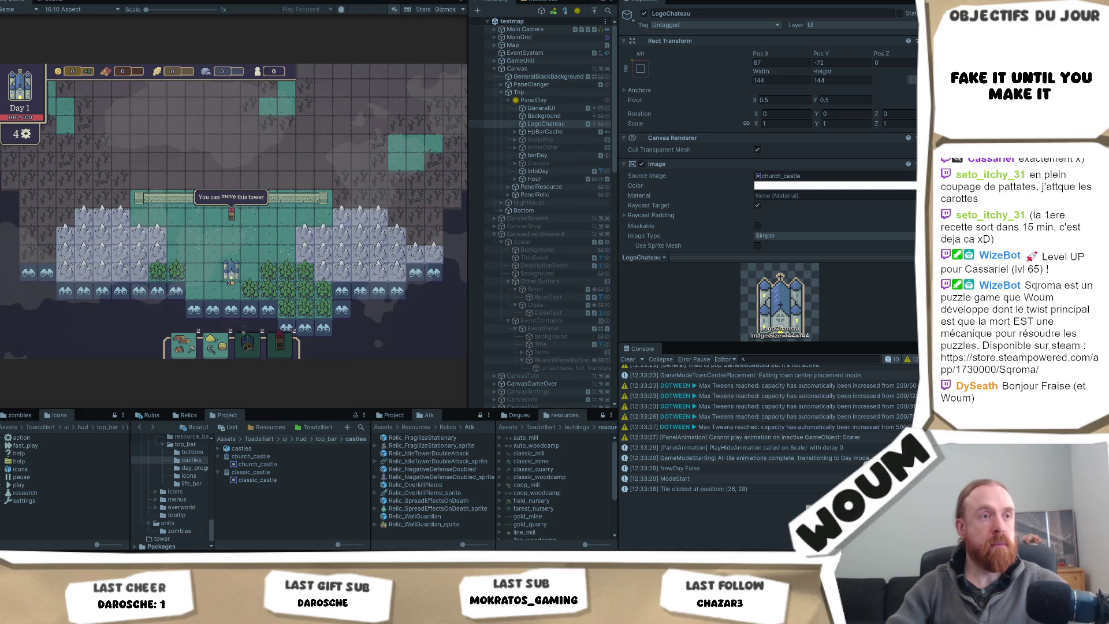
key("alt+Tab")
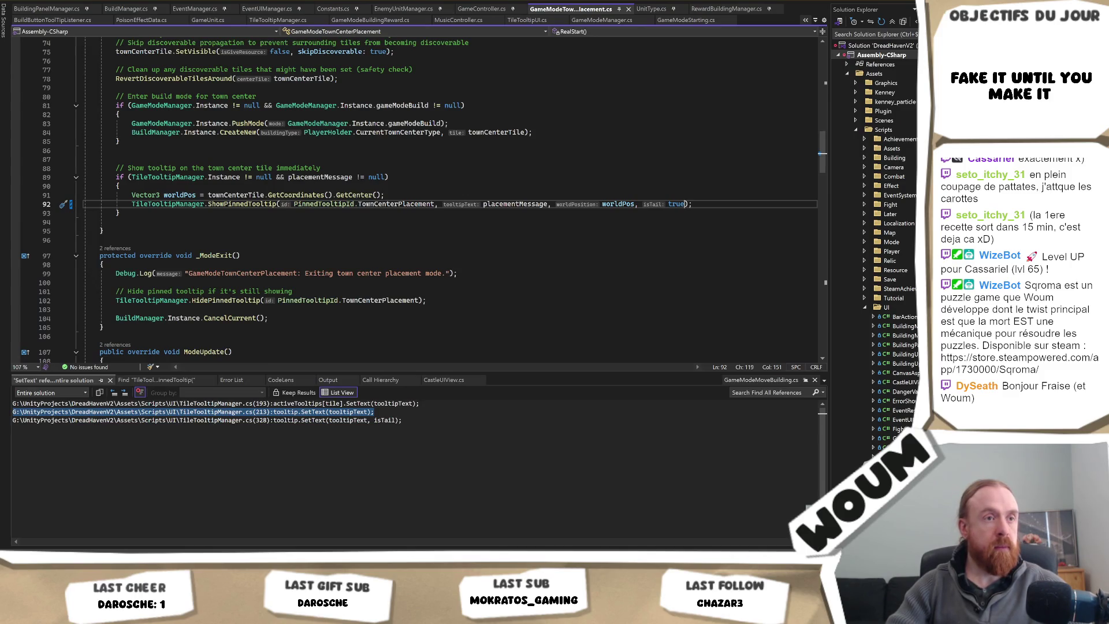
left_click(292, 264)
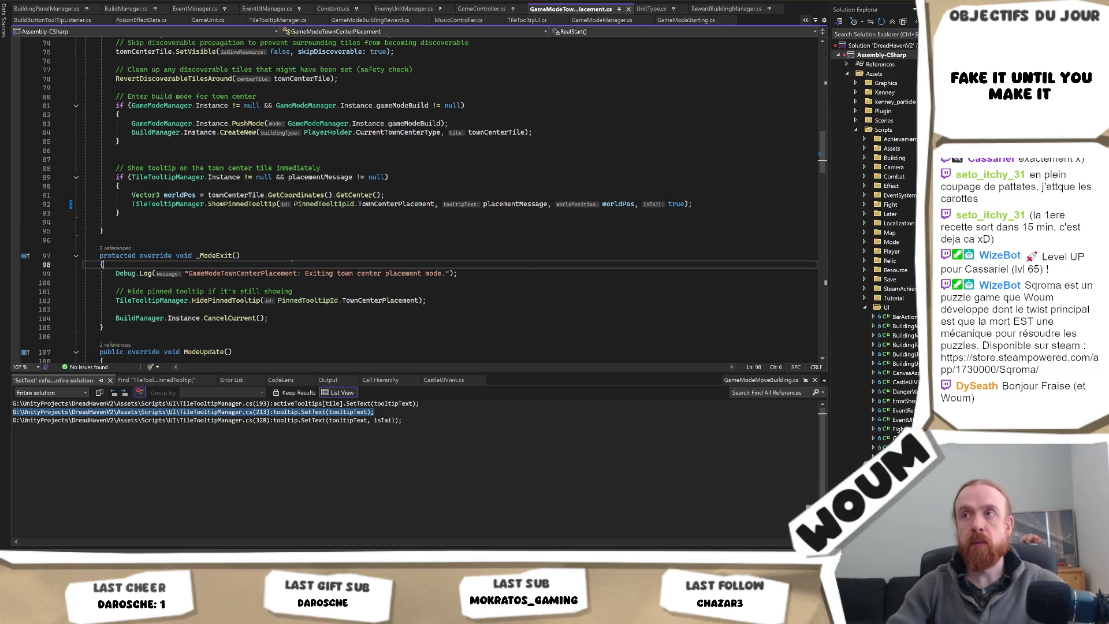
key("Return")
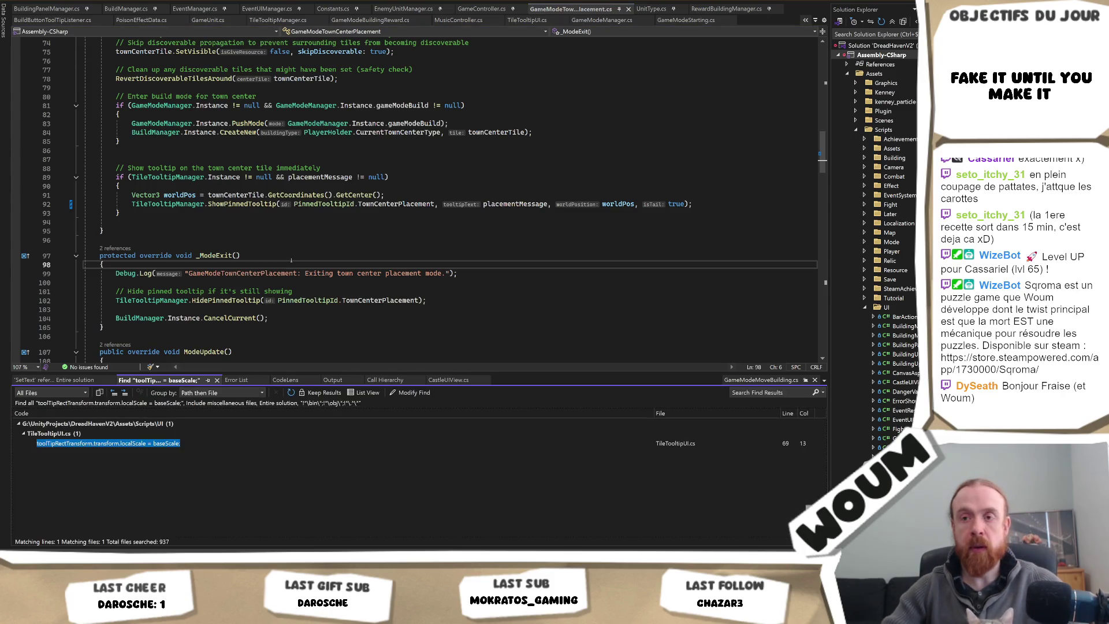
Step: Open the match in TileTooltipUI.cs and inspect the NextFrame, RunNextFrame and AfterSeconds helpers
double_click(154, 442)
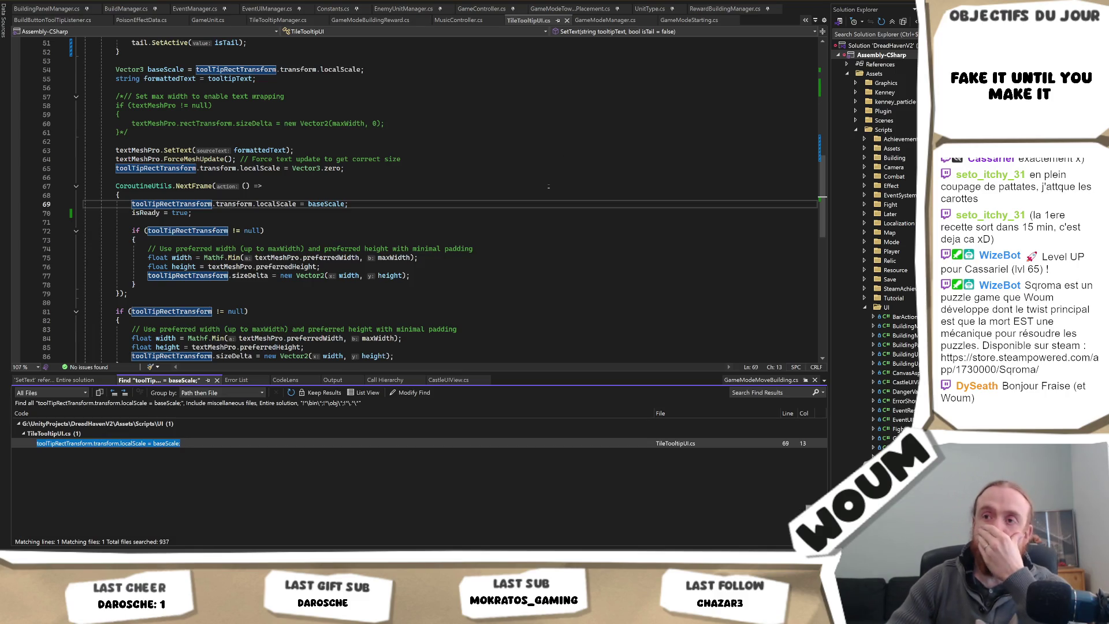
left_click(235, 197)
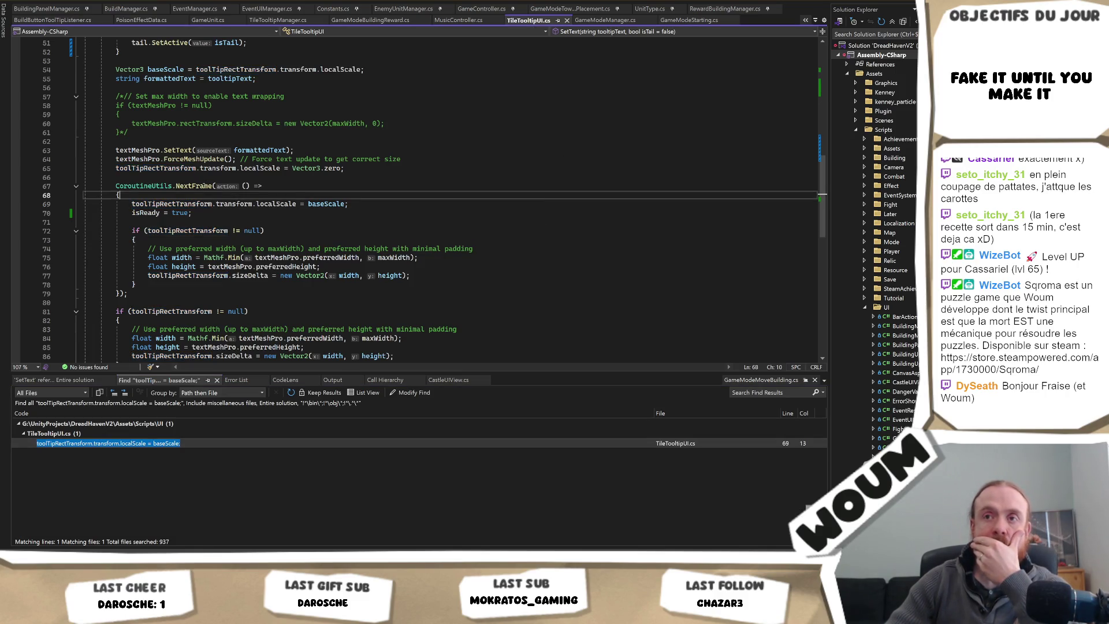
left_click(201, 186, "ctrl")
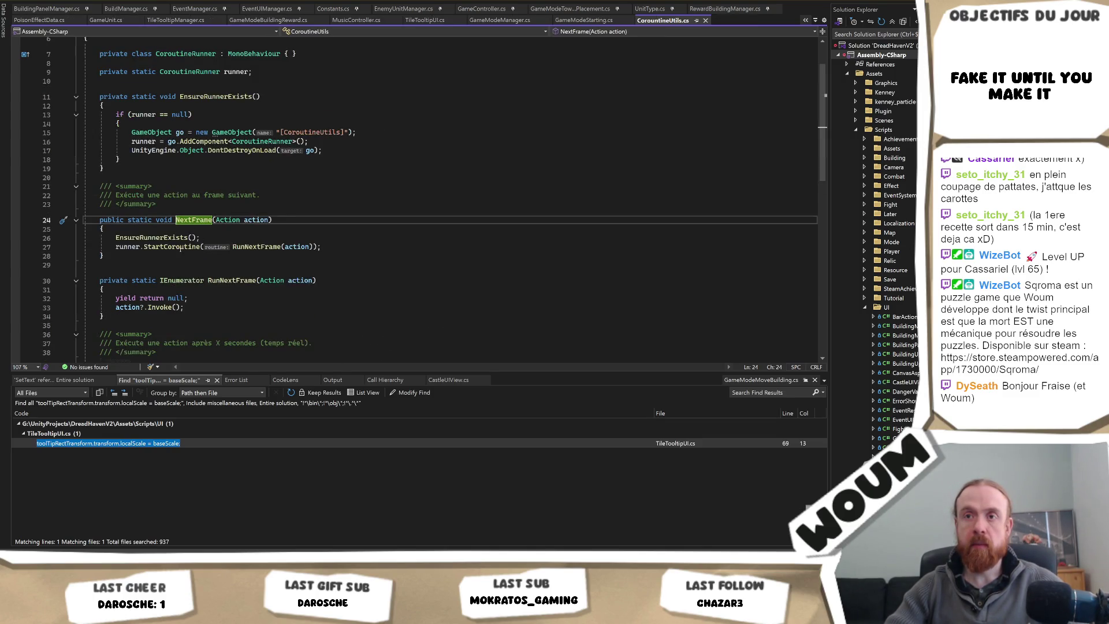
left_click(239, 247, "ctrl")
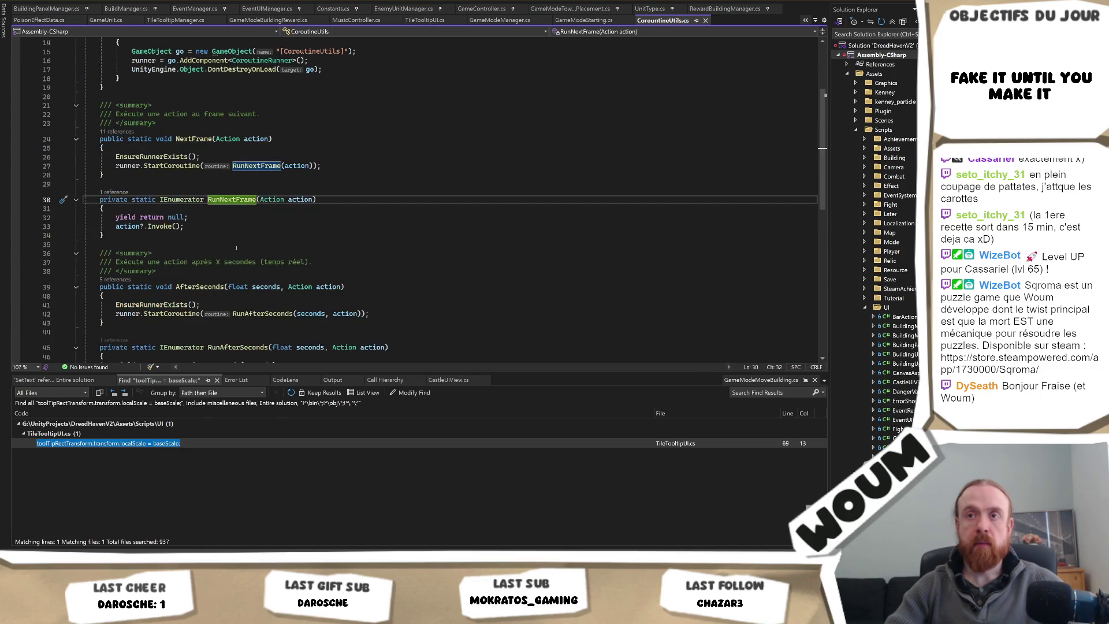
left_click(207, 286)
key("ctrl+minus")
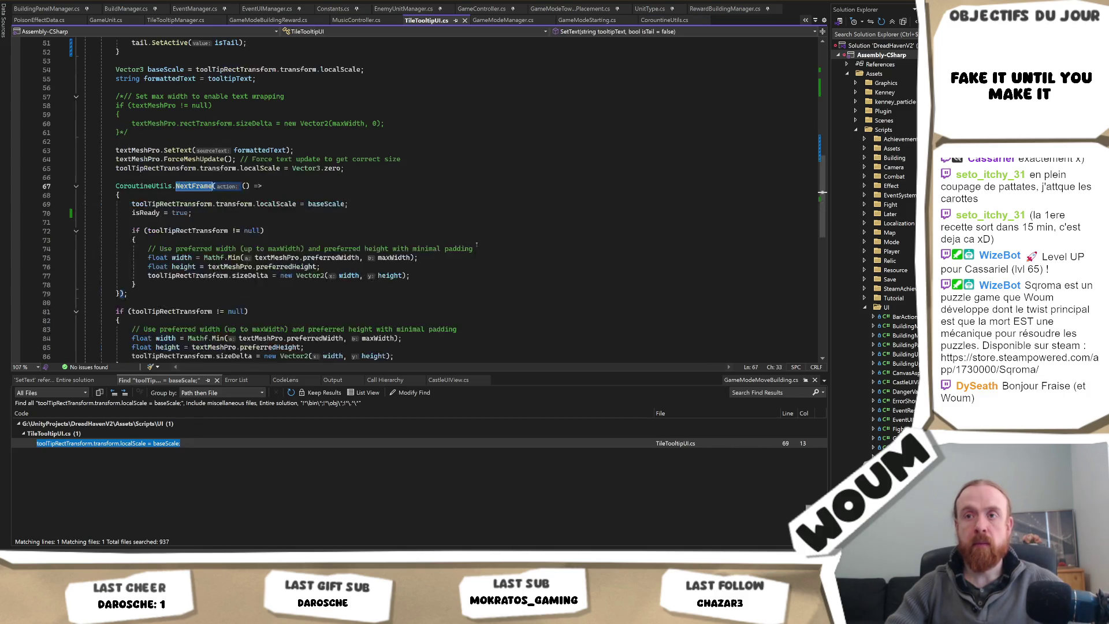
Step: Replace NextFrame with AfterSeconds using a 1f delay and save TileTooltipUI.cs
type("AfterSeconds")
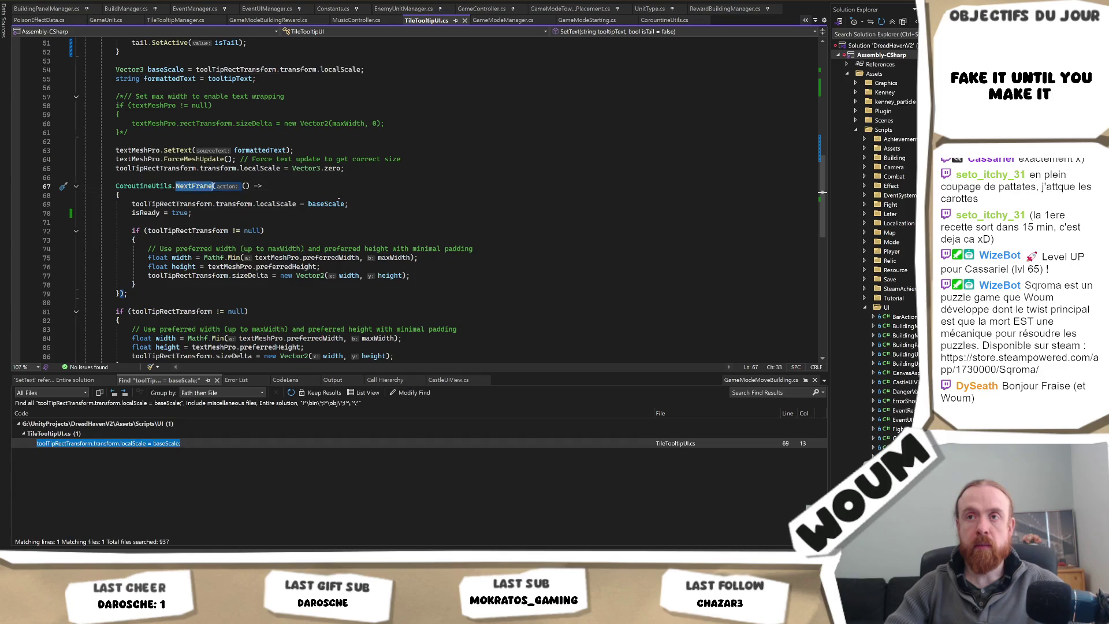
key("Up")
left_click(256, 185)
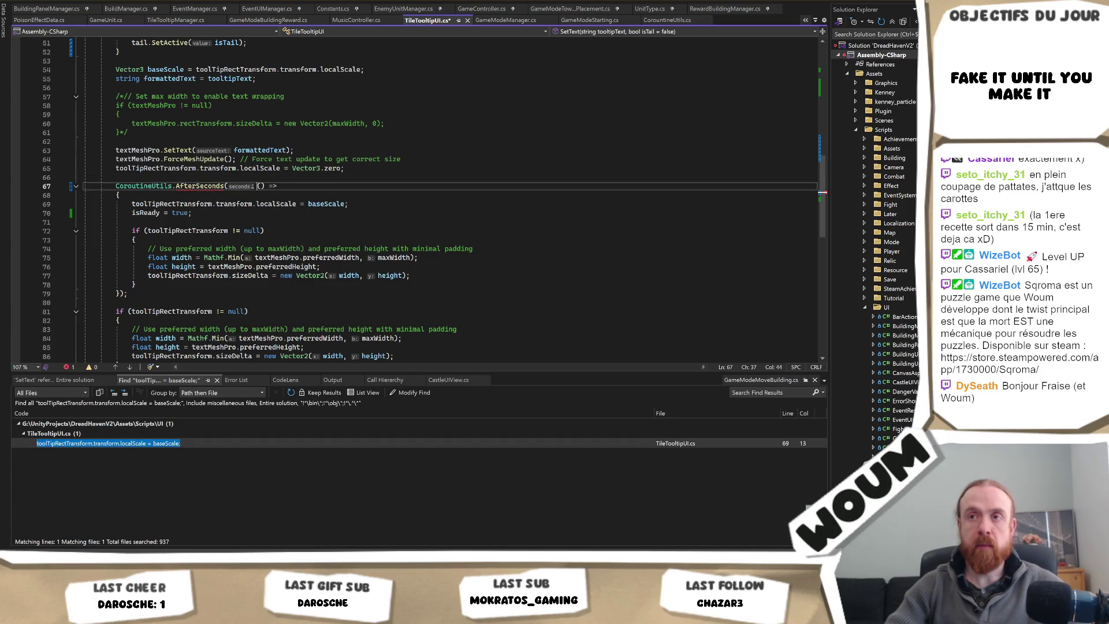
type("0.25")
type(",")
key("Left")
key("Left")
type("f")
key("ctrl+s")
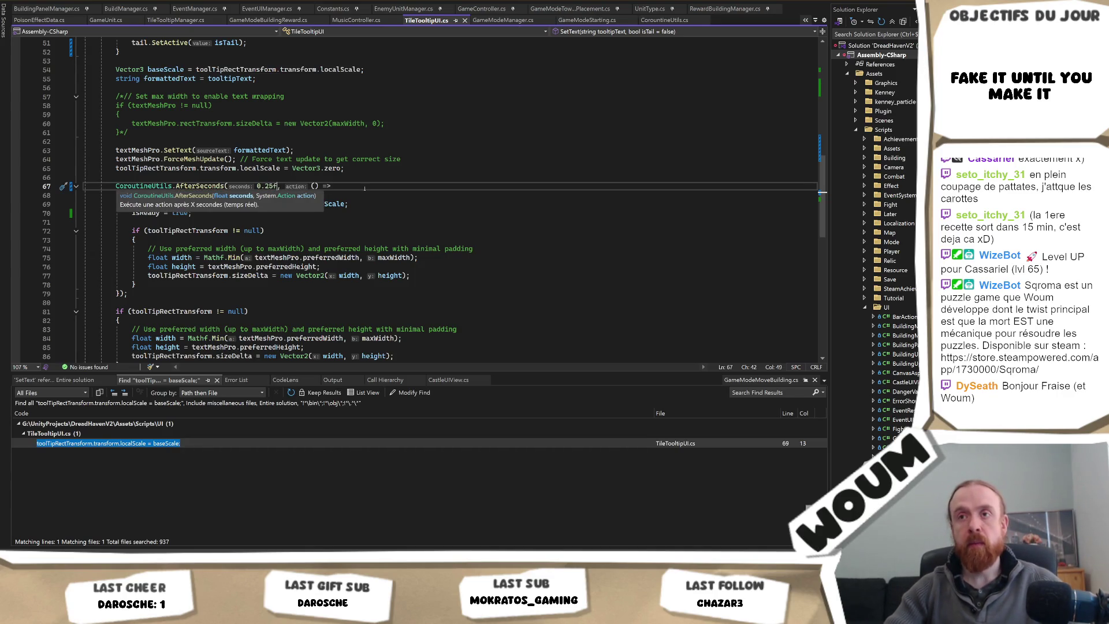
key("BackSpace")
key("BackSpace")
key("BackSpace")
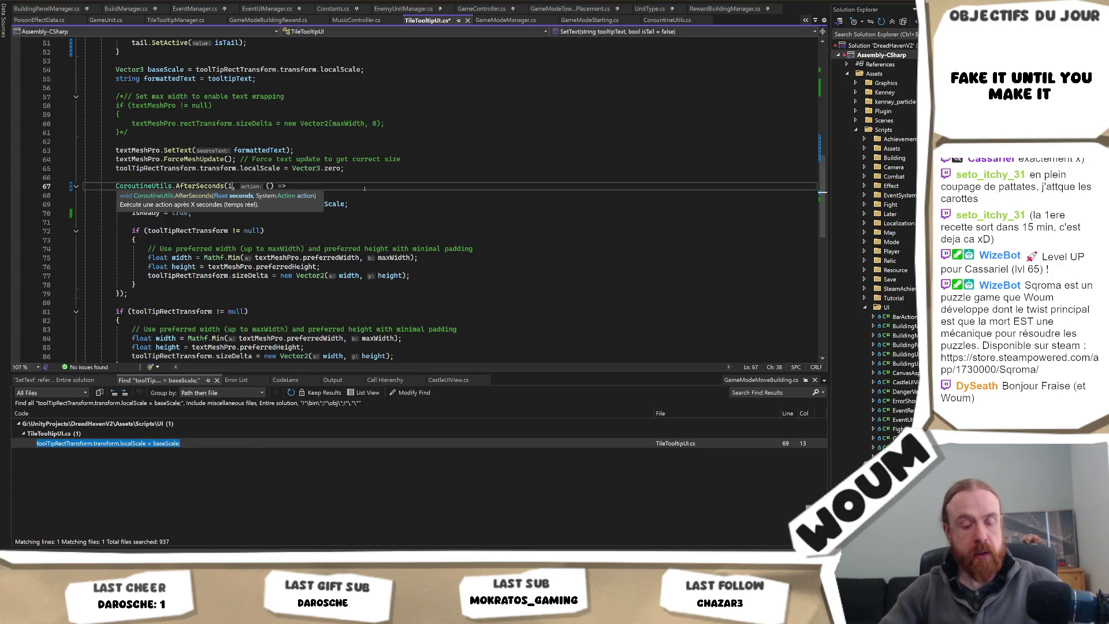
type("1")
key("ctrl+s")
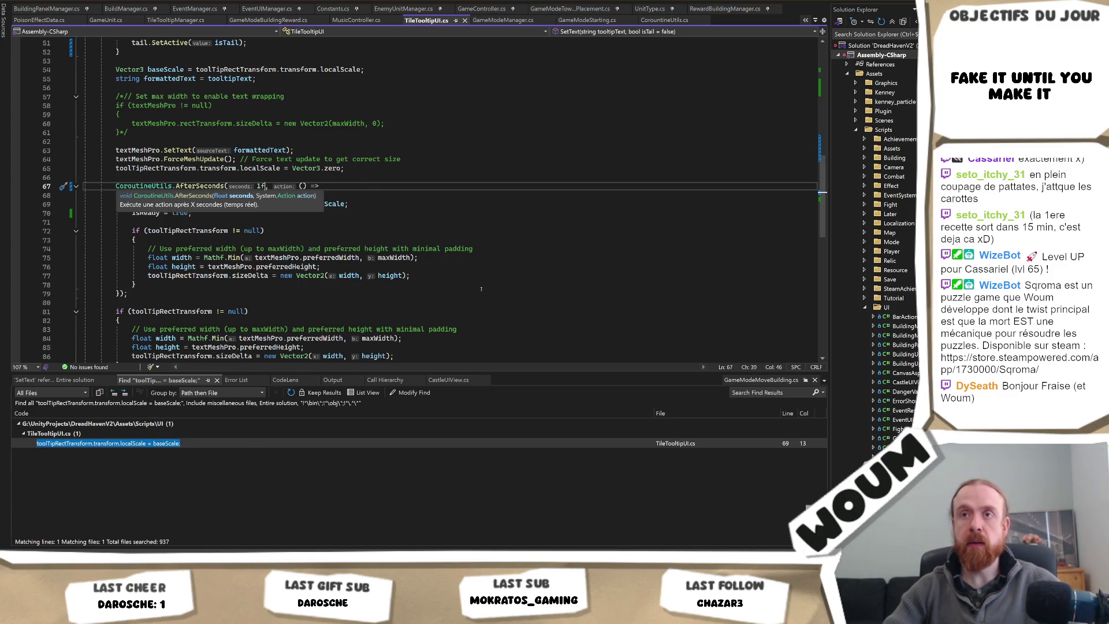
key("alt+Tab")
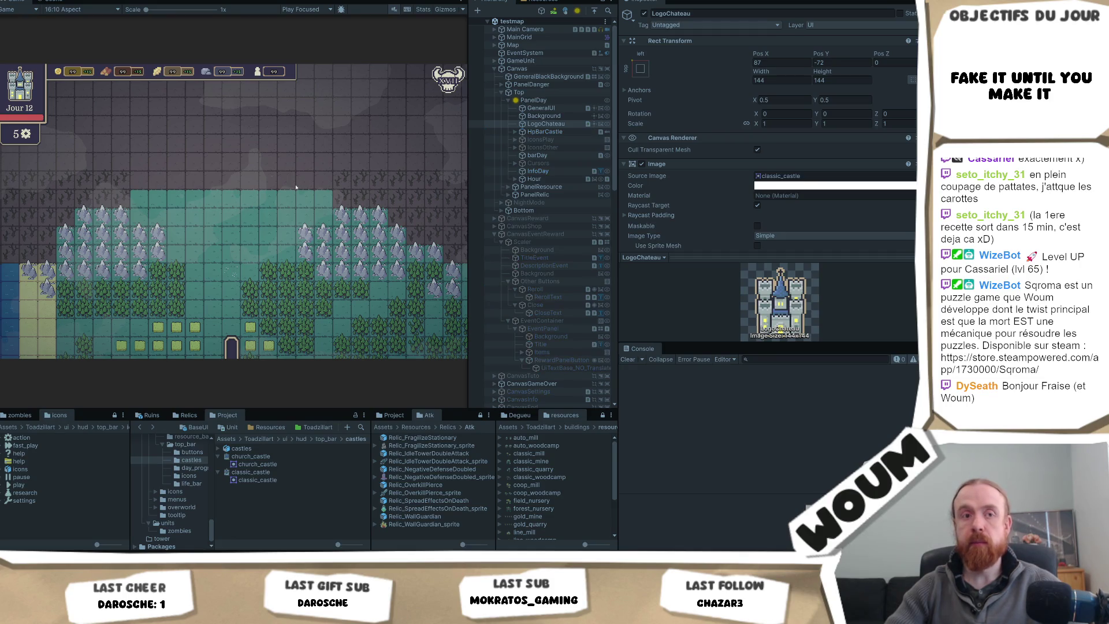
Step: Play the game, close Welcome, build the town center and dismiss the Limited time dialog
key("ctrl+p")
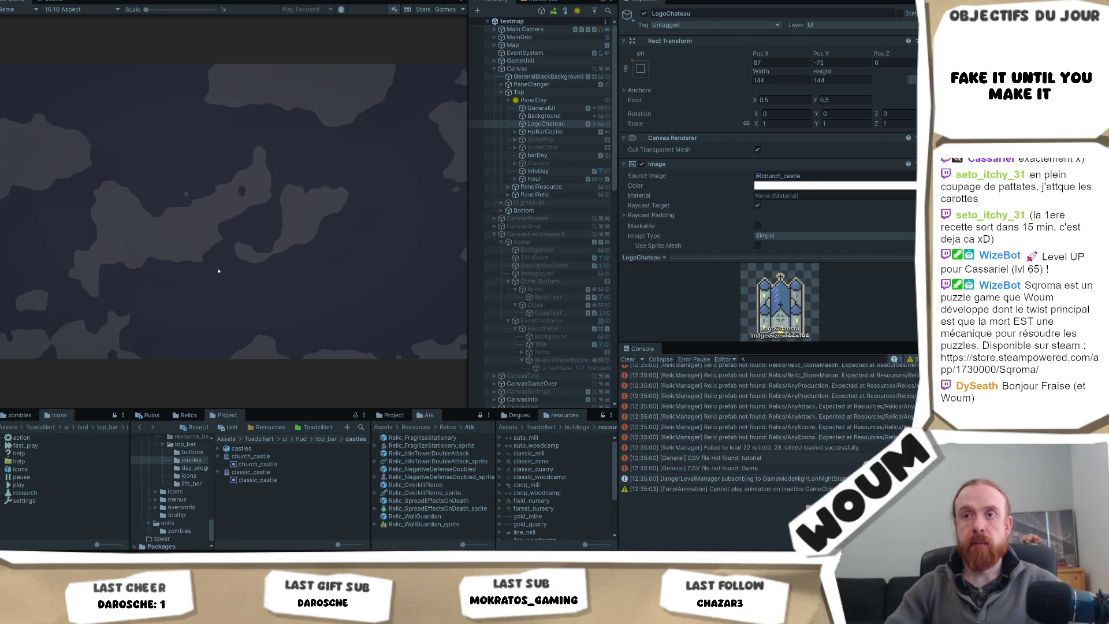
left_click(221, 289)
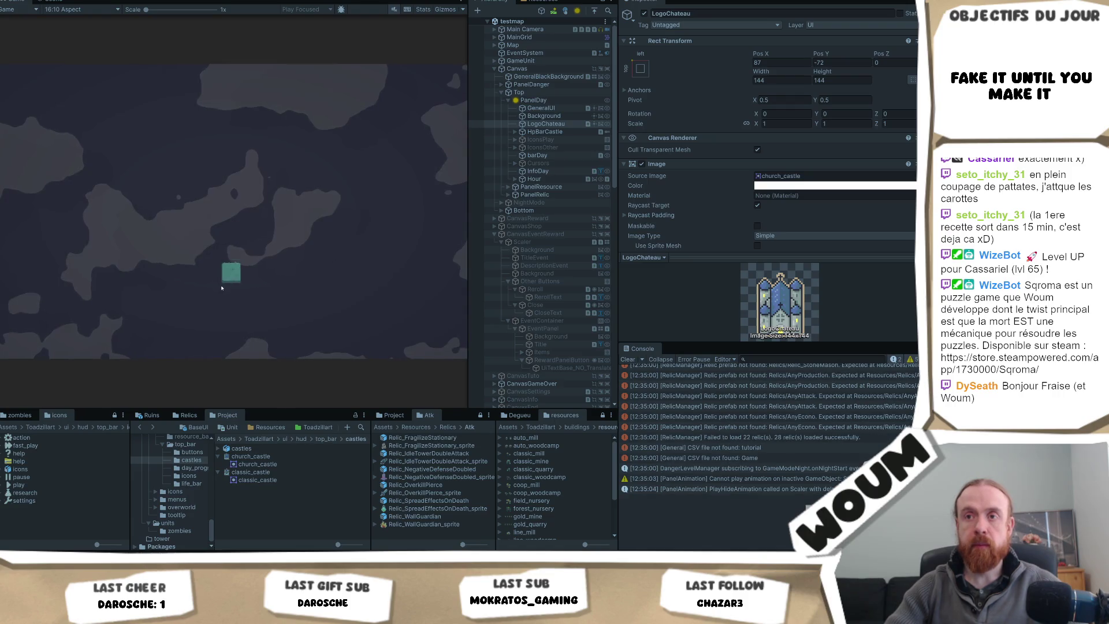
left_click(231, 273)
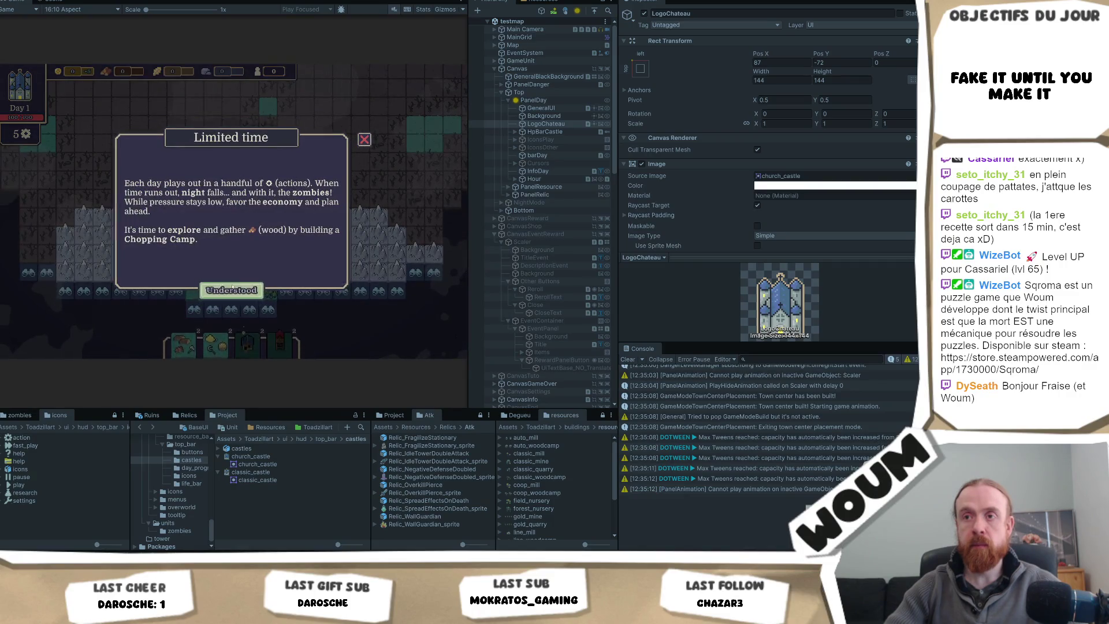
left_click(231, 290)
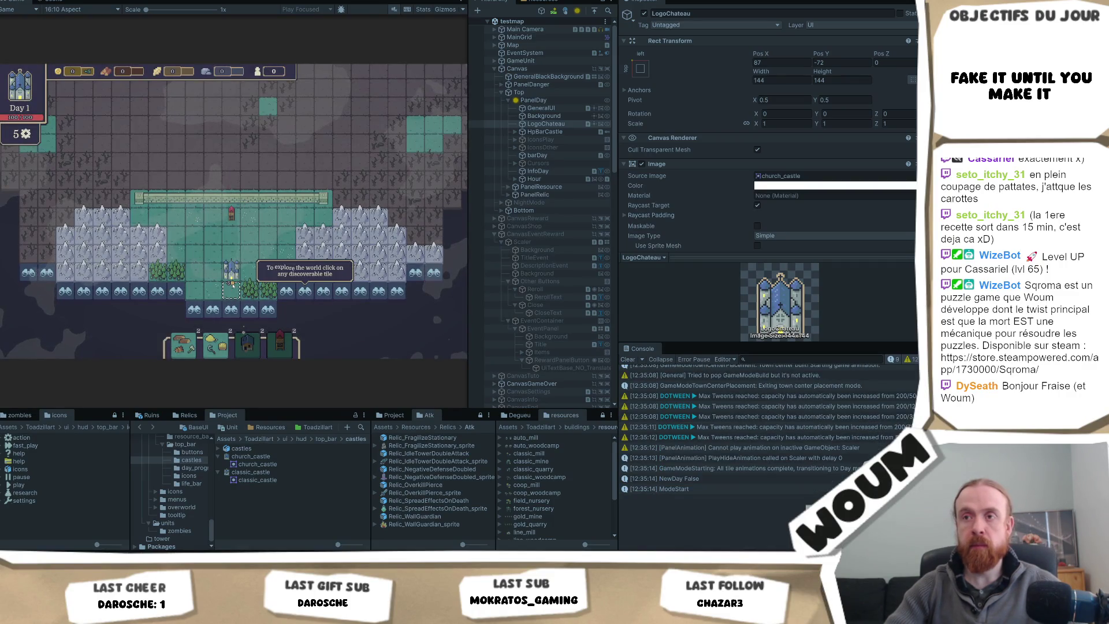
key("alt+Tab")
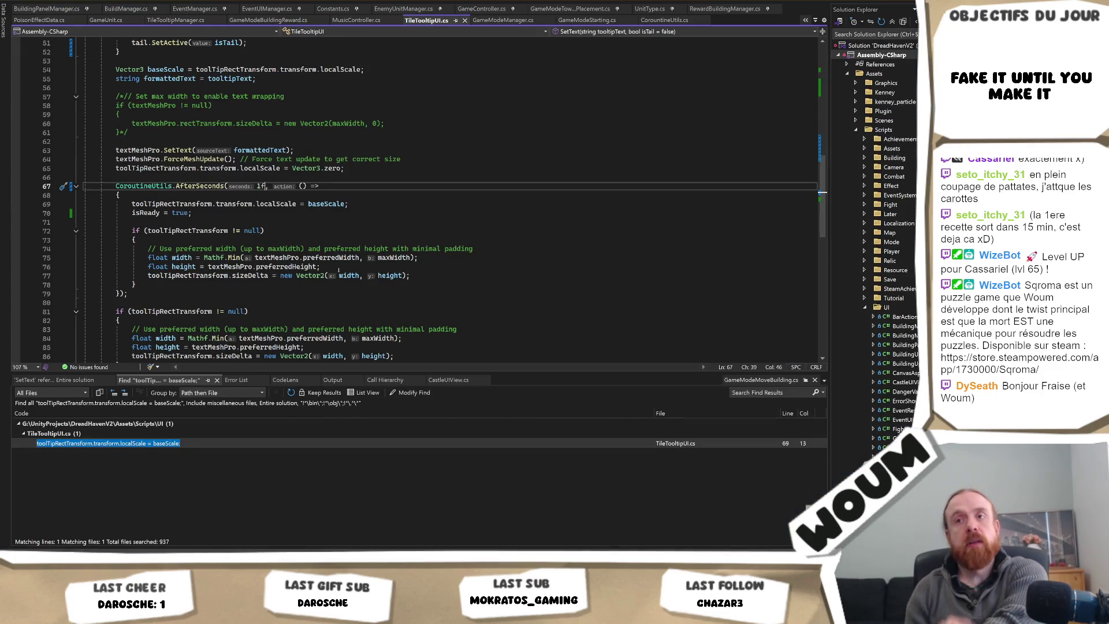
Step: Change the restore delay from 1f to 0.25f in TileTooltipUI.cs
key("BackSpace")
key("BackSpace")
type("0.25")
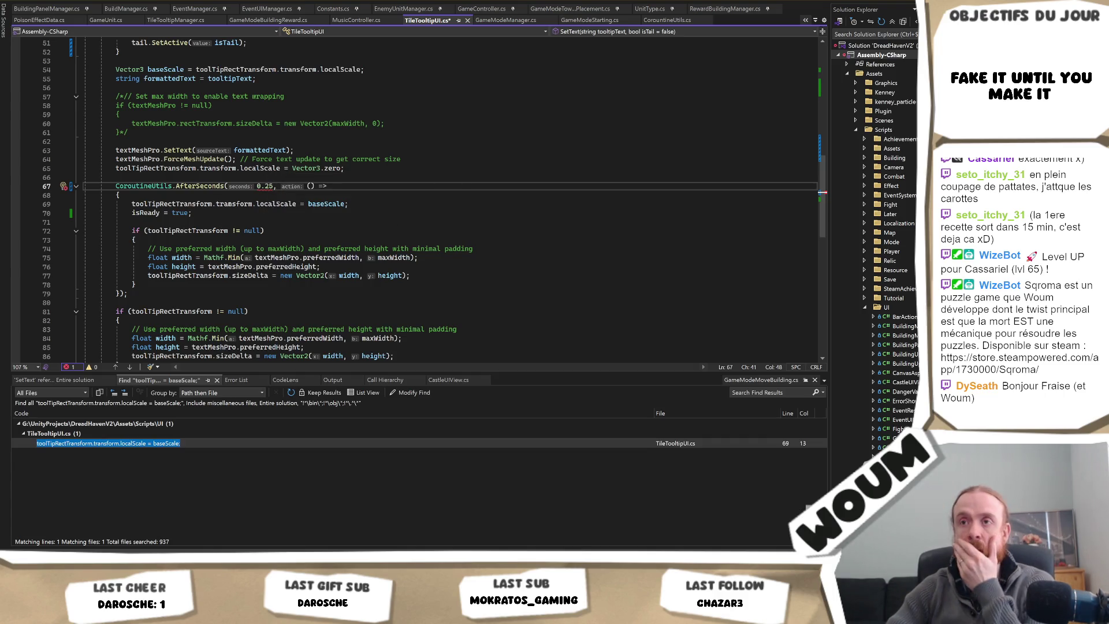
type("f")
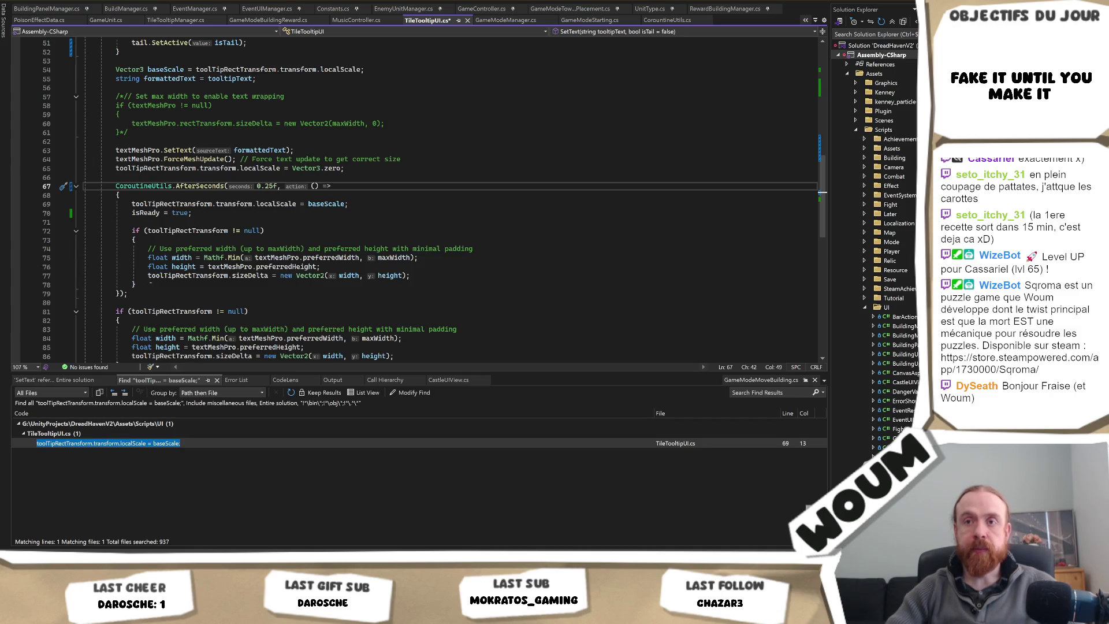
Step: Move the tooltip sizing if block above AfterSeconds and place the localScale restore line below the zero-scale line
left_click_drag(139, 284, 246, 216)
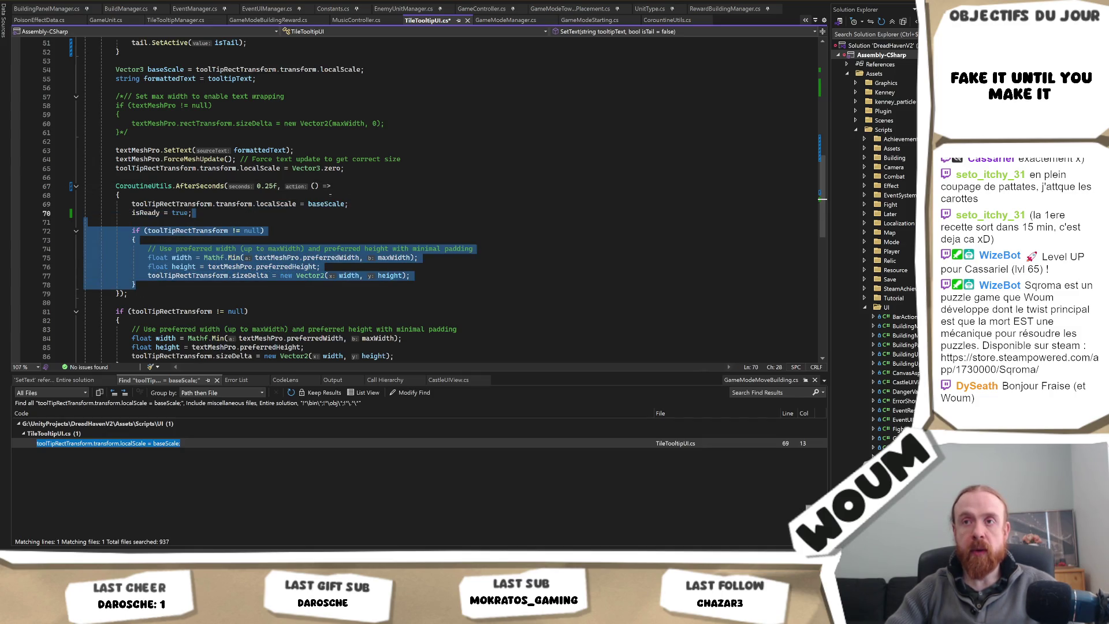
key("ctrl+x")
left_click(349, 168)
key("ctrl+v")
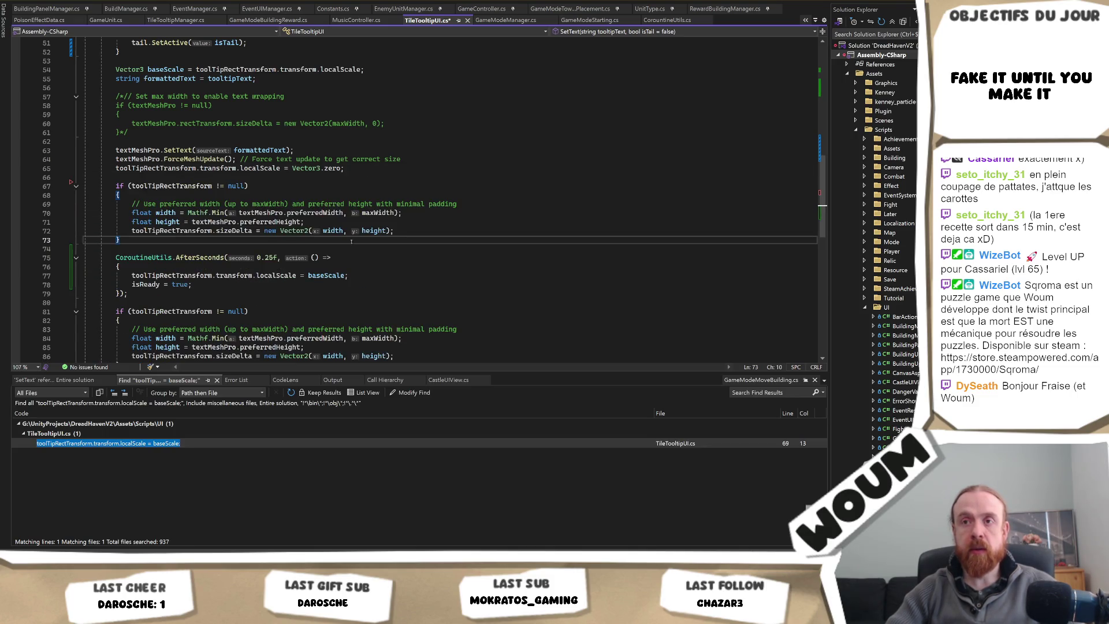
left_click_drag(355, 277, 358, 264)
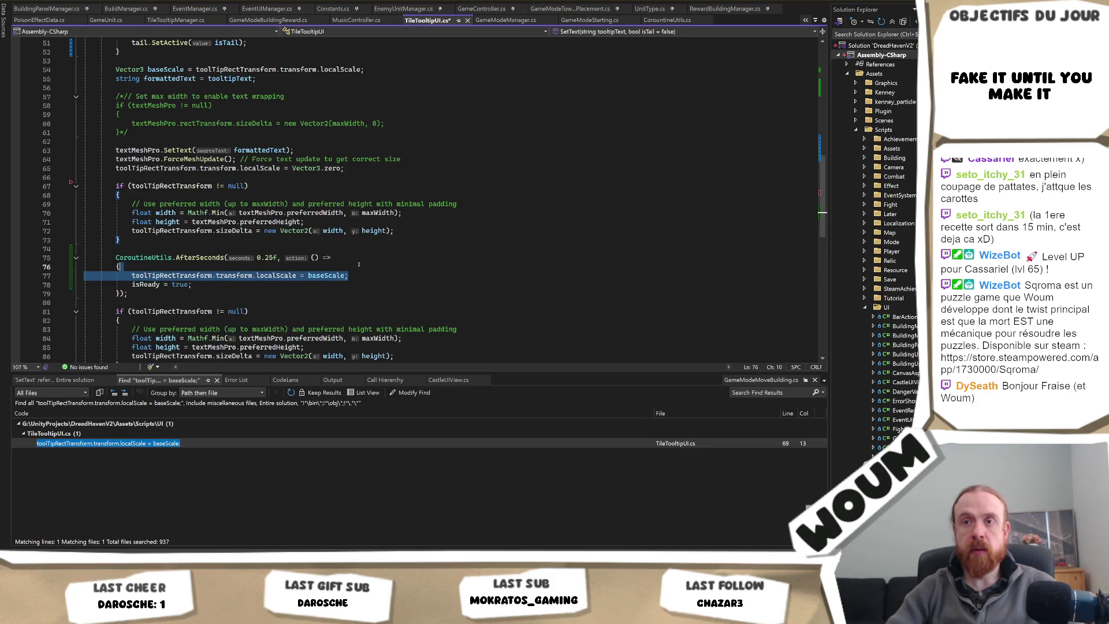
key("ctrl+x")
left_click(378, 172)
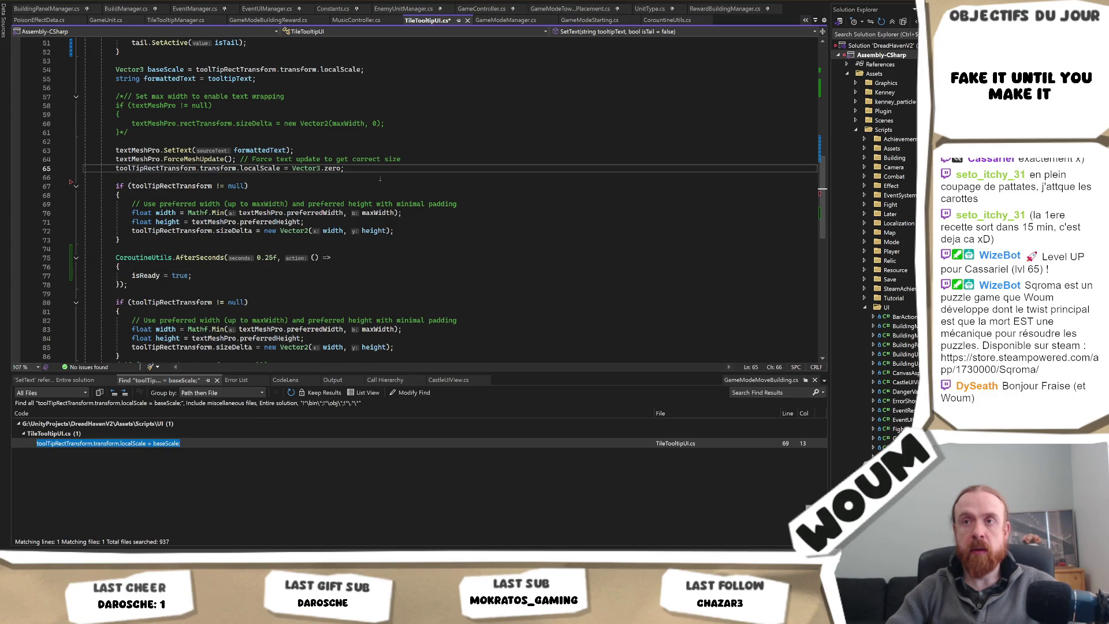
key("ctrl+v")
Step: Delete both localScale lines and the unused baseScale declaration, then save the script
left_click_drag(373, 178, 402, 159)
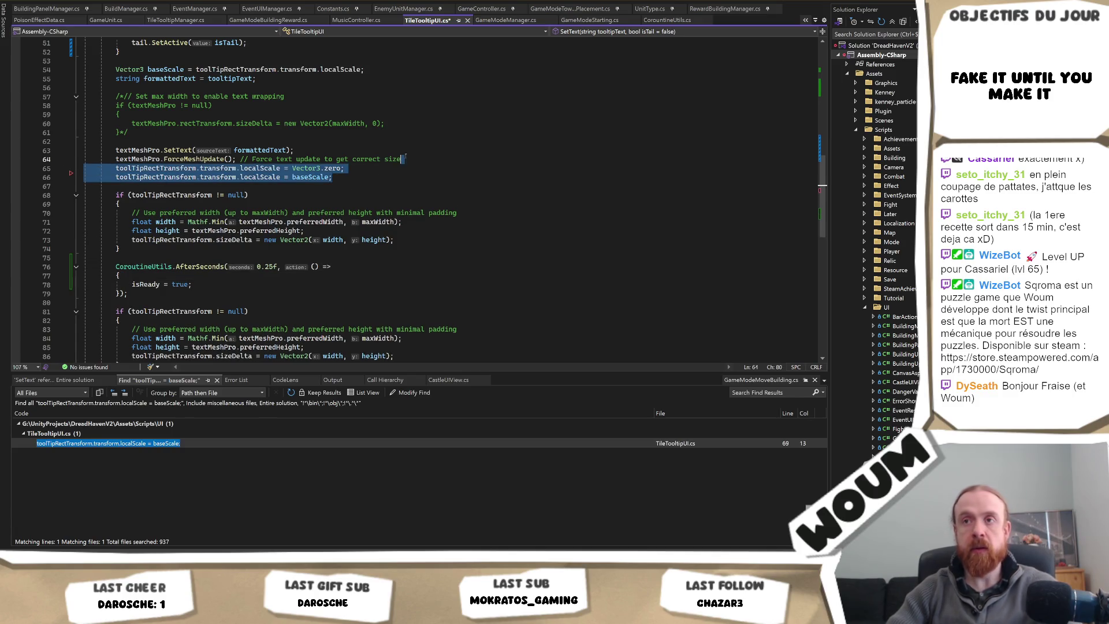
key("Delete")
scroll(279, 139, "up", 2)
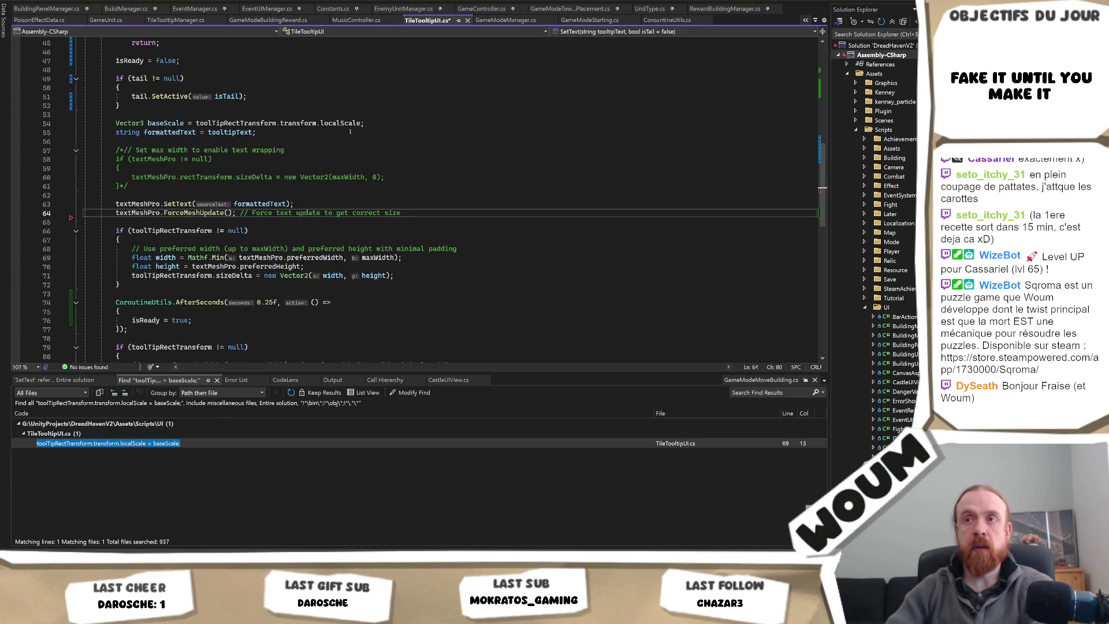
left_click_drag(367, 123, 385, 116)
key("Delete")
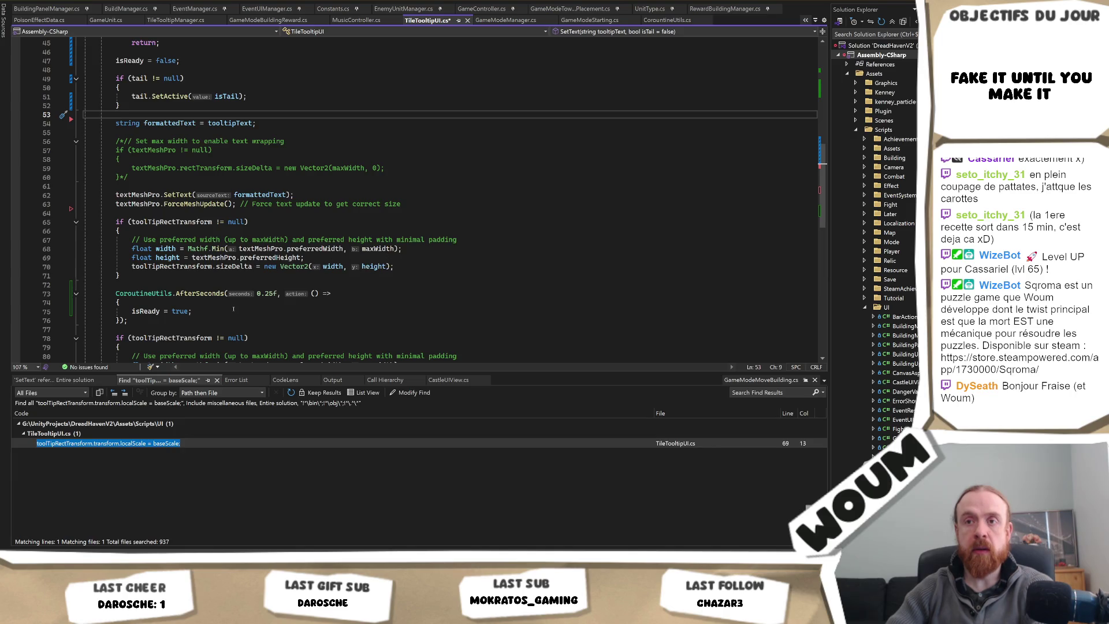
scroll(187, 275, "down", 1)
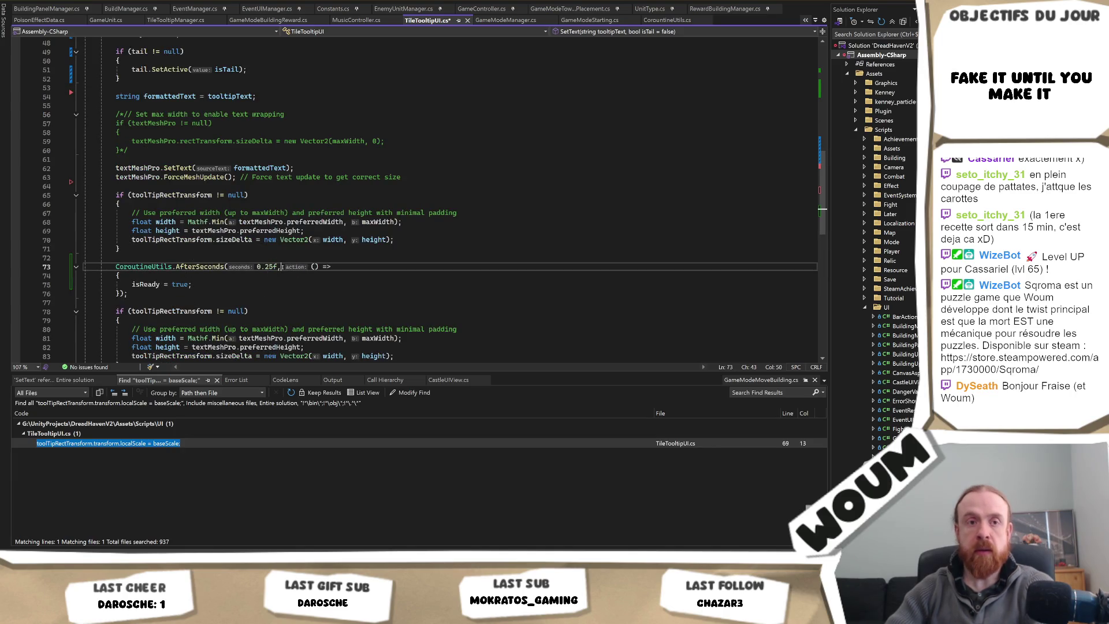
left_click(311, 258)
key("ctrl+s")
Step: Replace AfterSeconds(0.25f) with CoroutineUtils.NextFrame for setting isReady, and save
scroll(310, 250, "up", 2)
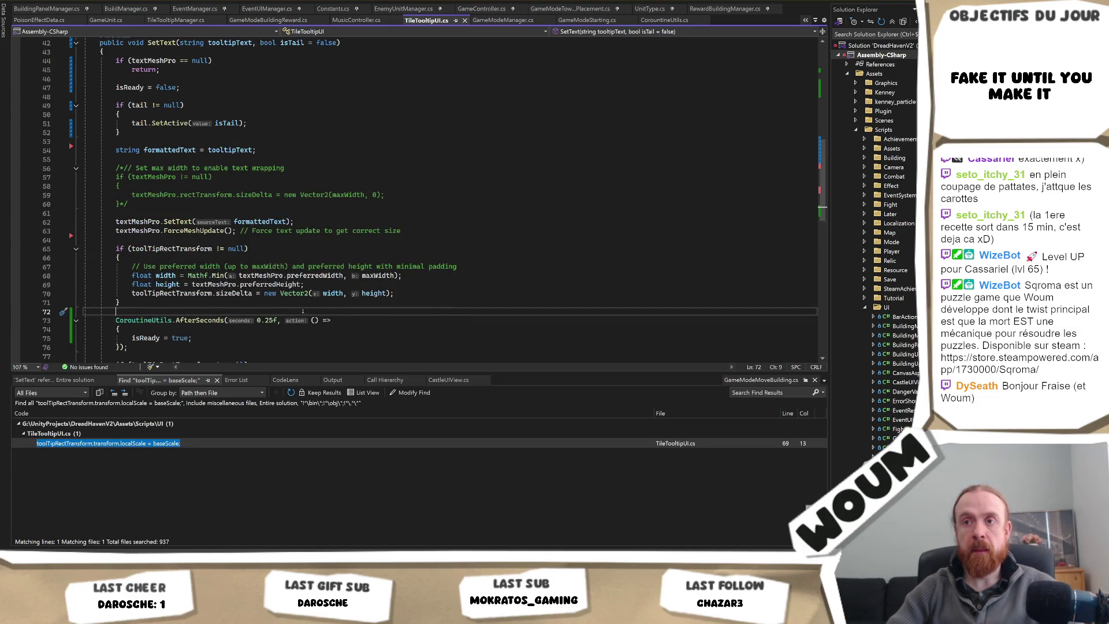
left_click(275, 320)
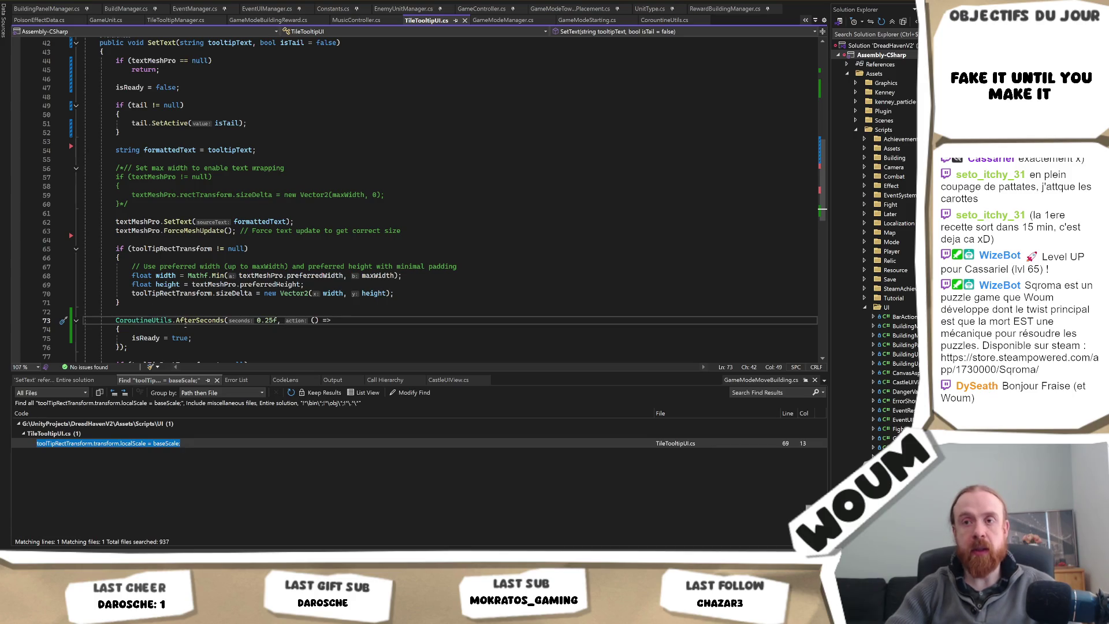
double_click(199, 319)
type("Nex")
key("Tab")
key("Right")
key("BackSpace")
key("BackSpace")
key("BackSpace")
key("ctrl+s")
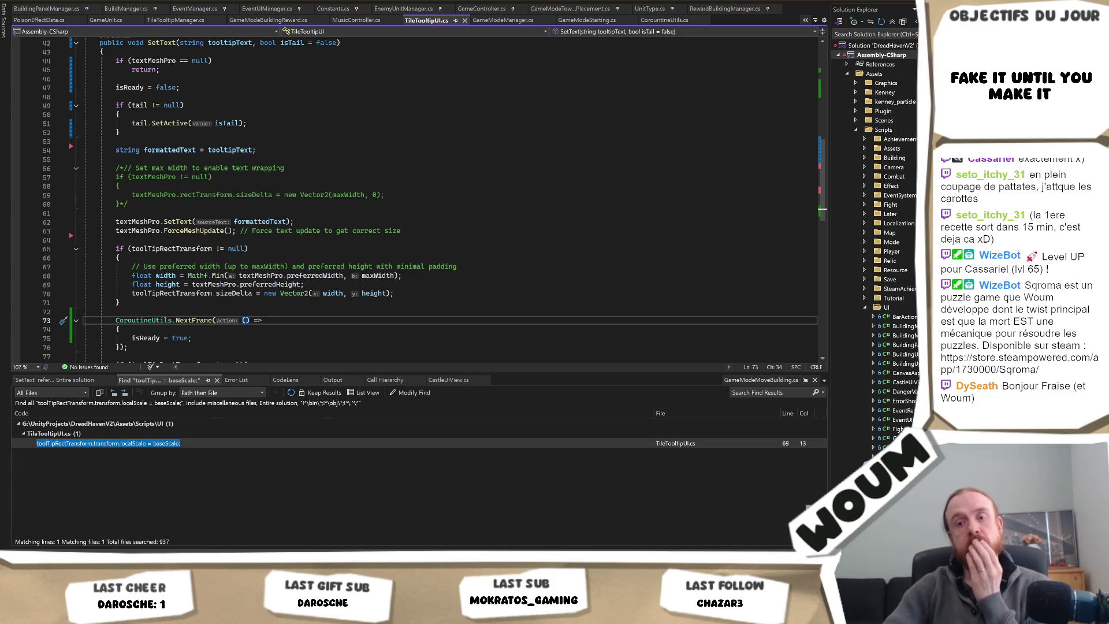
mouse_move(55, 552)
left_click(56, 516)
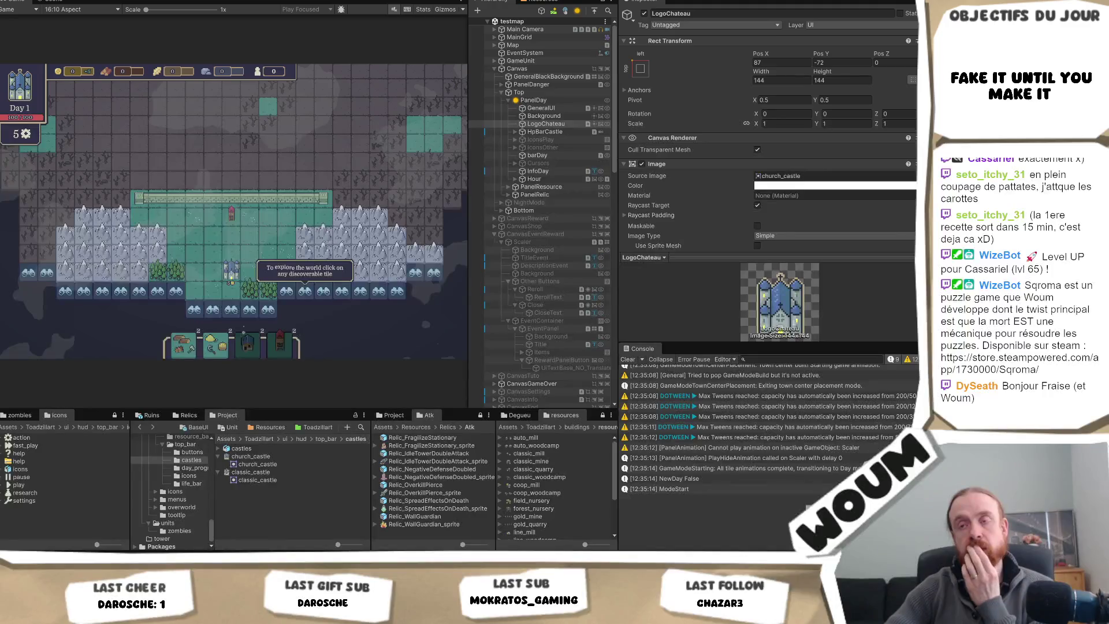
Step: Scroll through the saved NextFrame change in TileTooltipUI.cs, then return to Unity
key("alt+Tab")
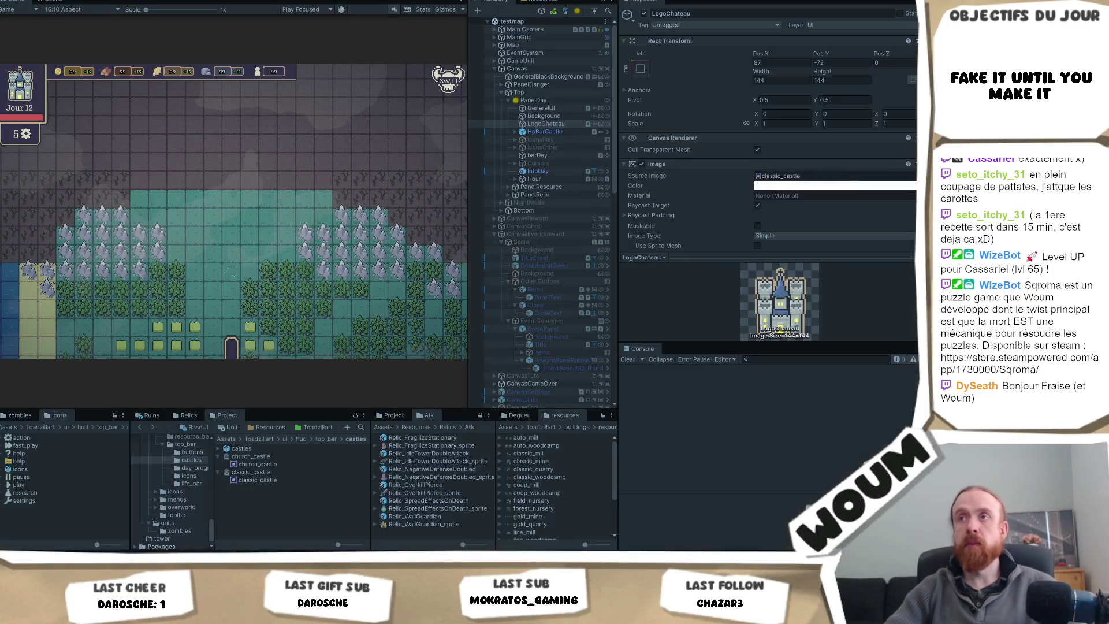
scroll(399, 170, "up", 2)
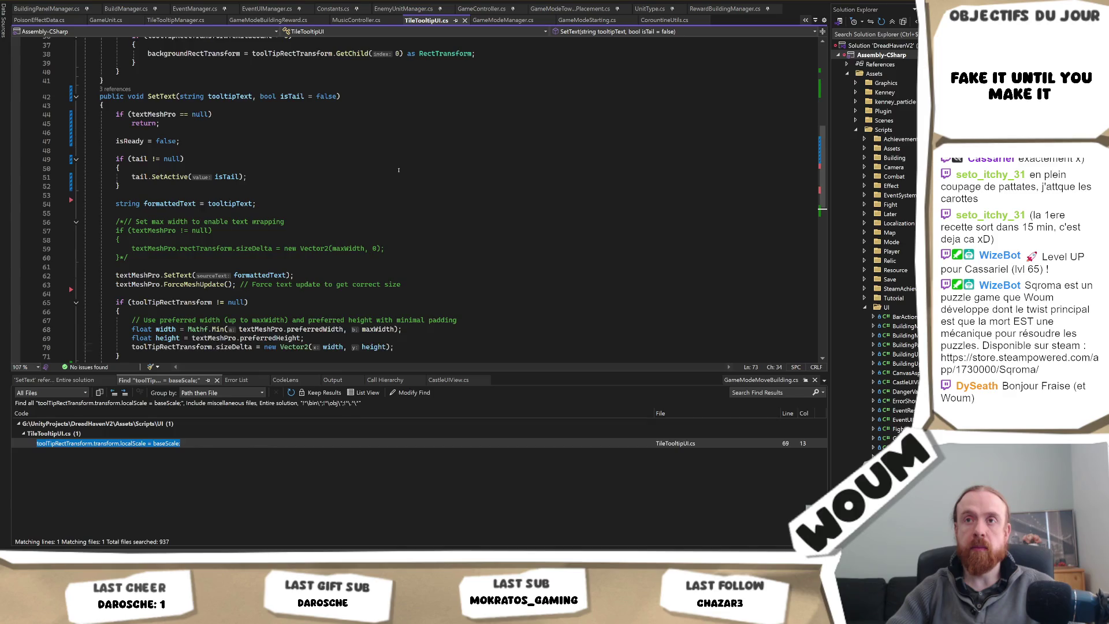
scroll(399, 170, "down", 2)
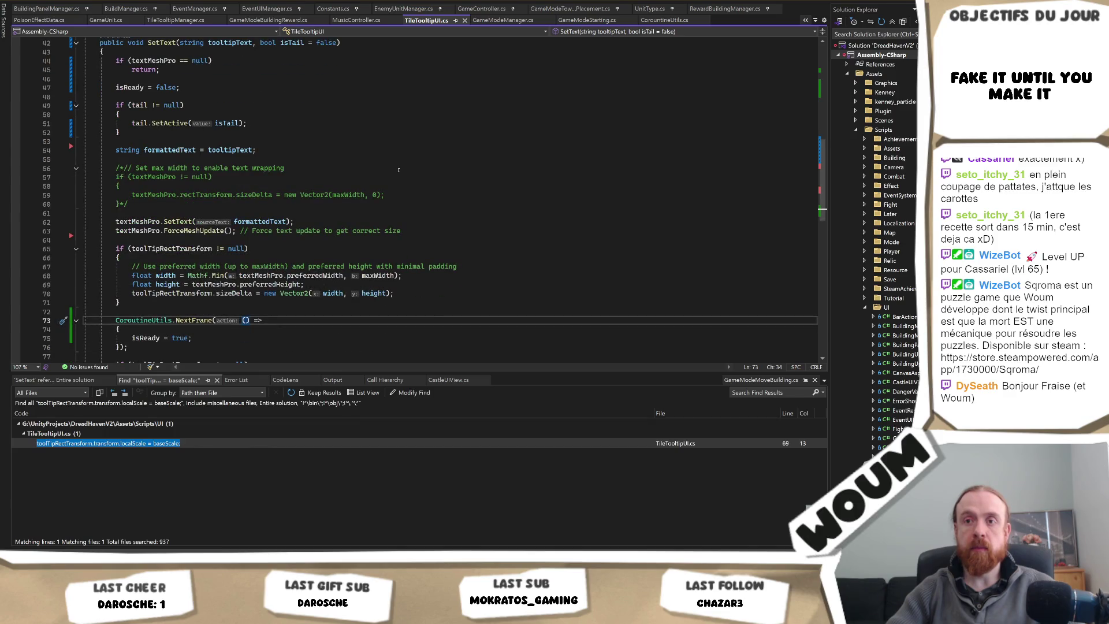
scroll(399, 170, "down", 4)
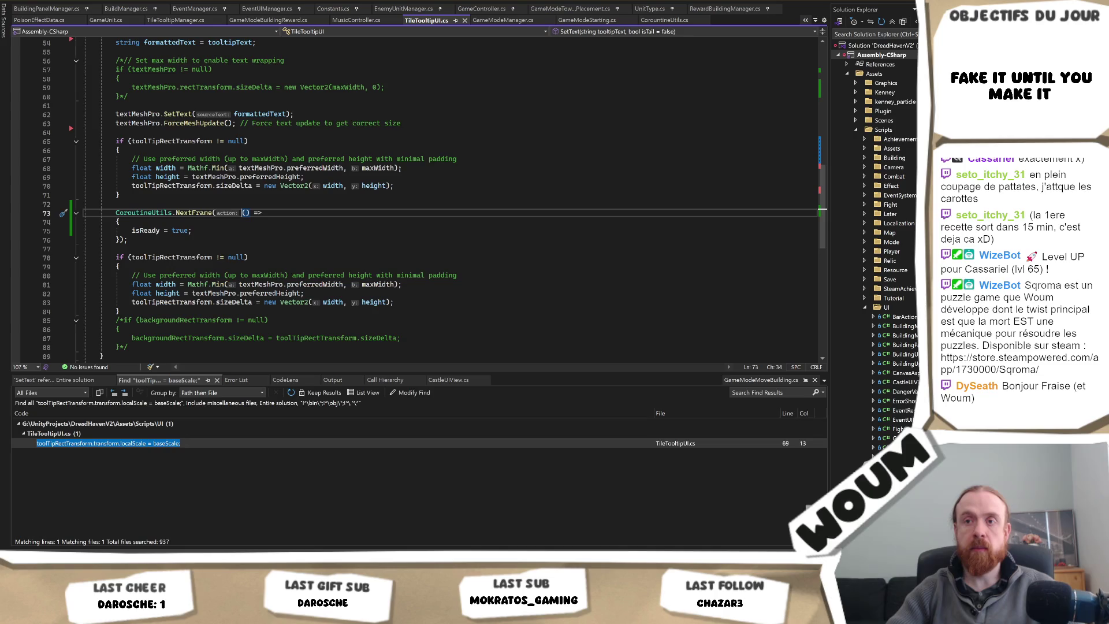
scroll(398, 170, "down", 5)
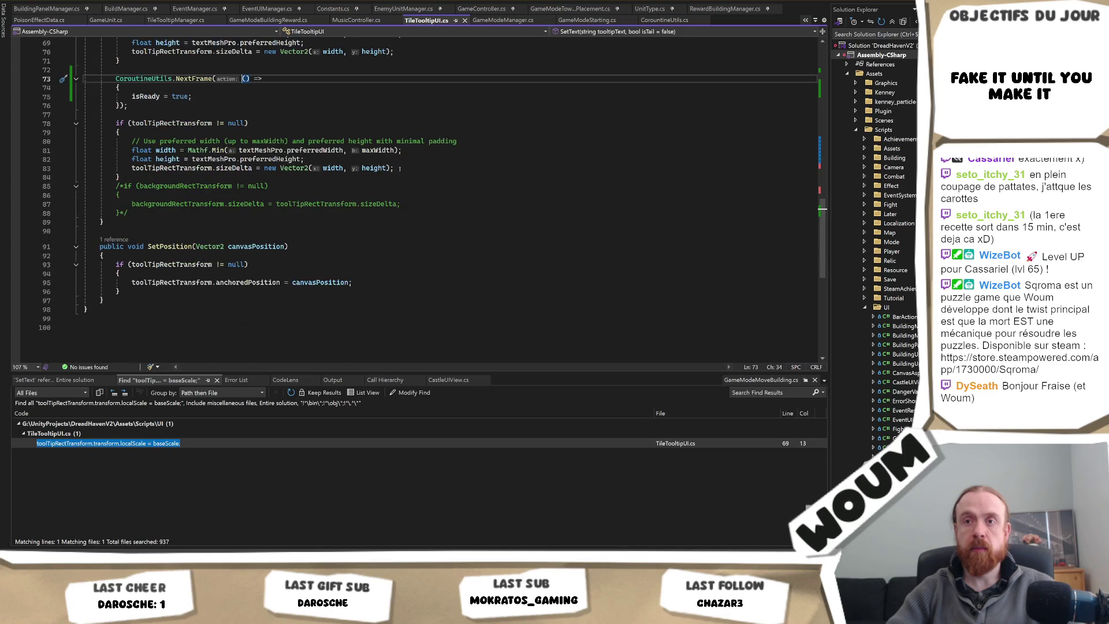
scroll(398, 170, "up", 5)
key("alt+Tab")
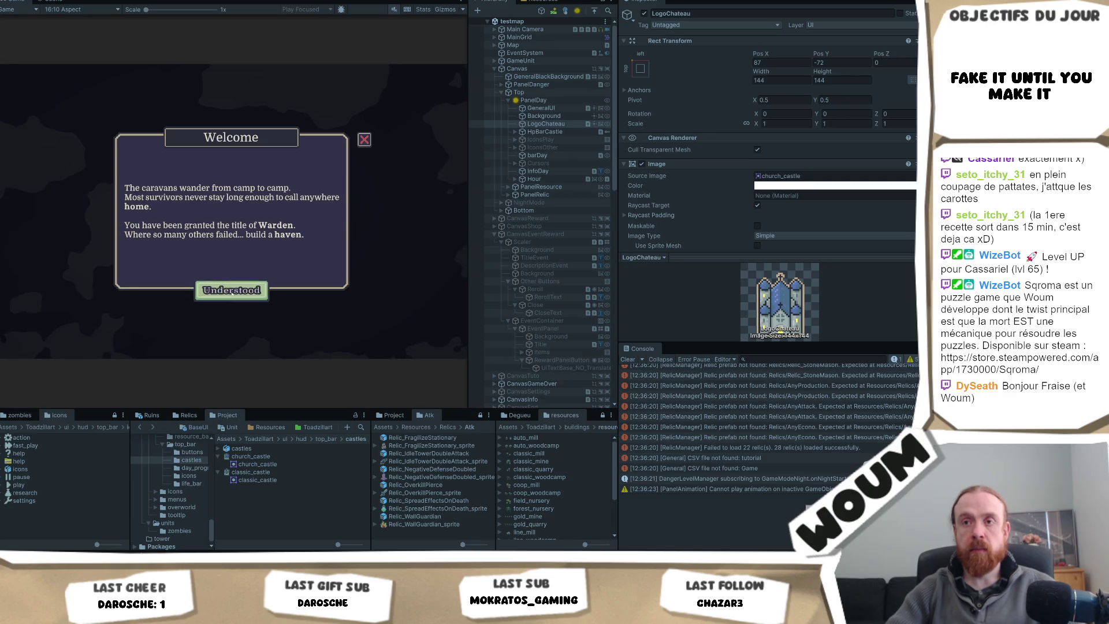
Step: Dismiss Welcome, build the town center, close Limited time, and reveal a nearby discoverable tile
left_click(236, 286)
left_click(233, 284)
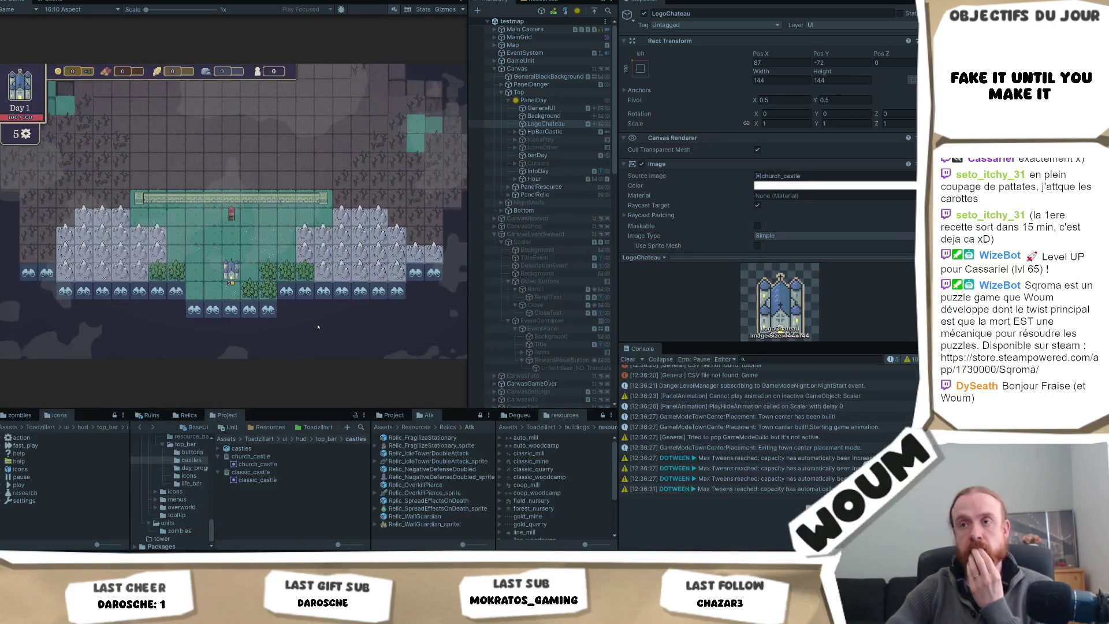
left_click(232, 290)
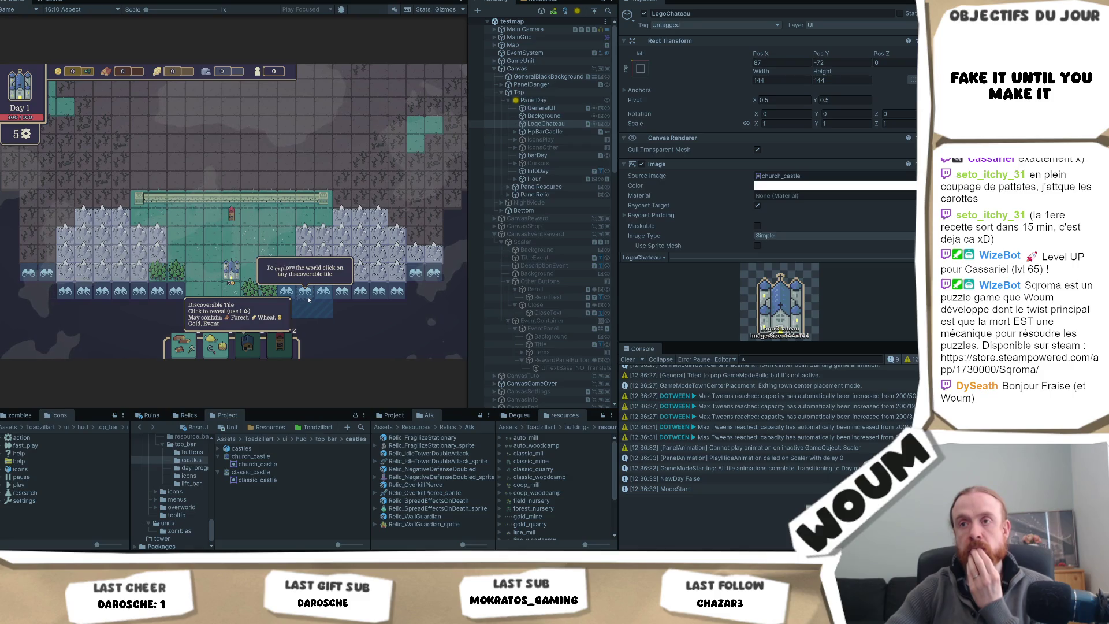
left_click(309, 295)
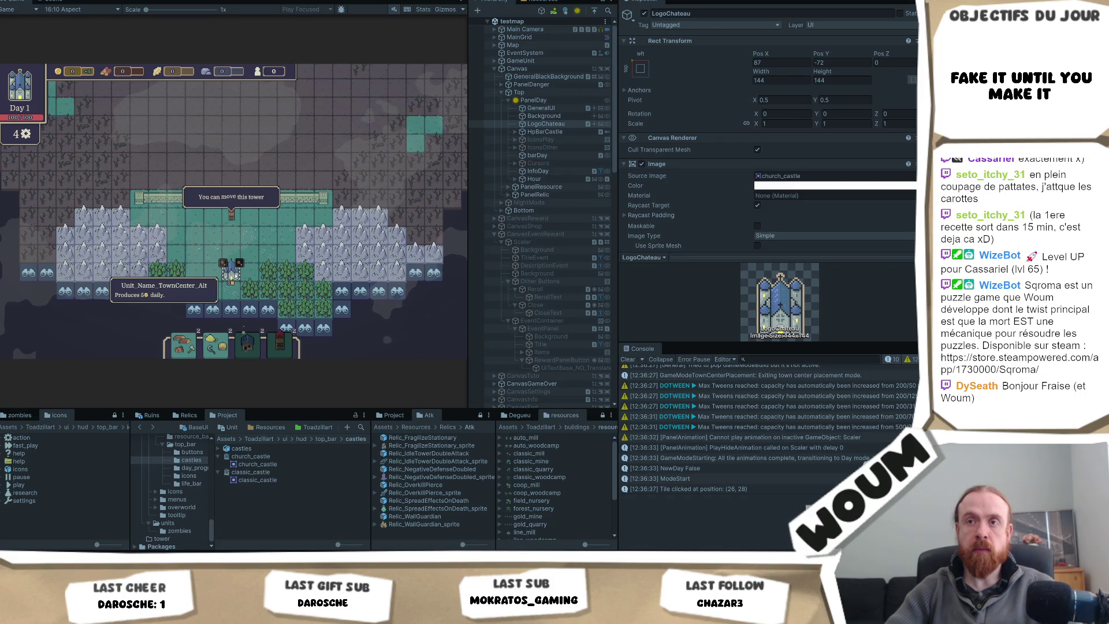
key("alt+Tab")
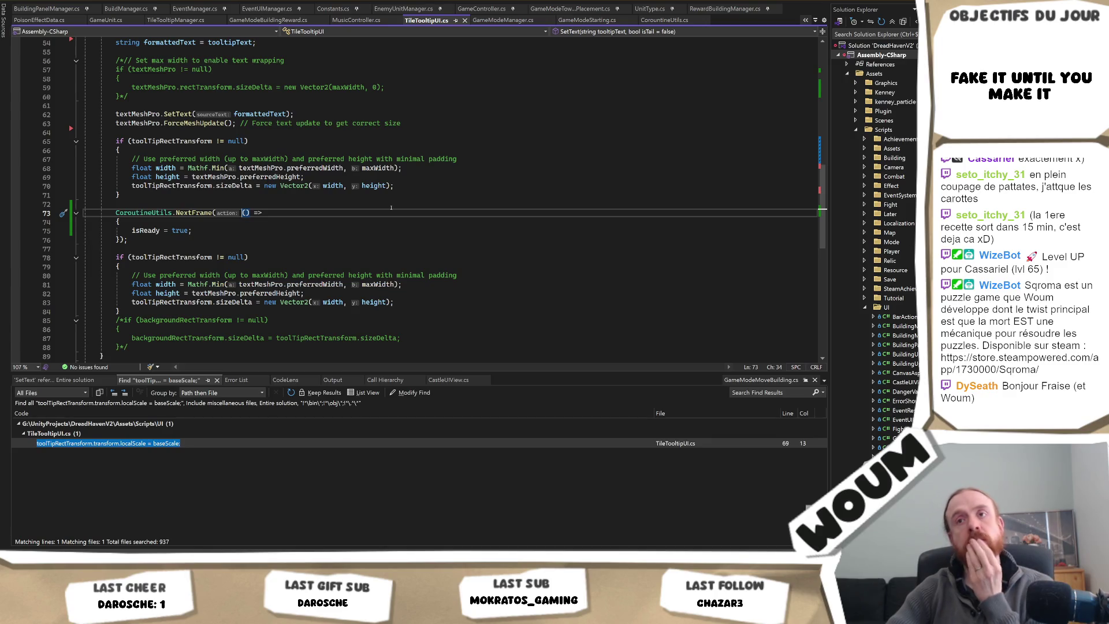
Step: Move the second toolTipRectTransform resize block into the NextFrame callback above isReady
double_click(315, 167)
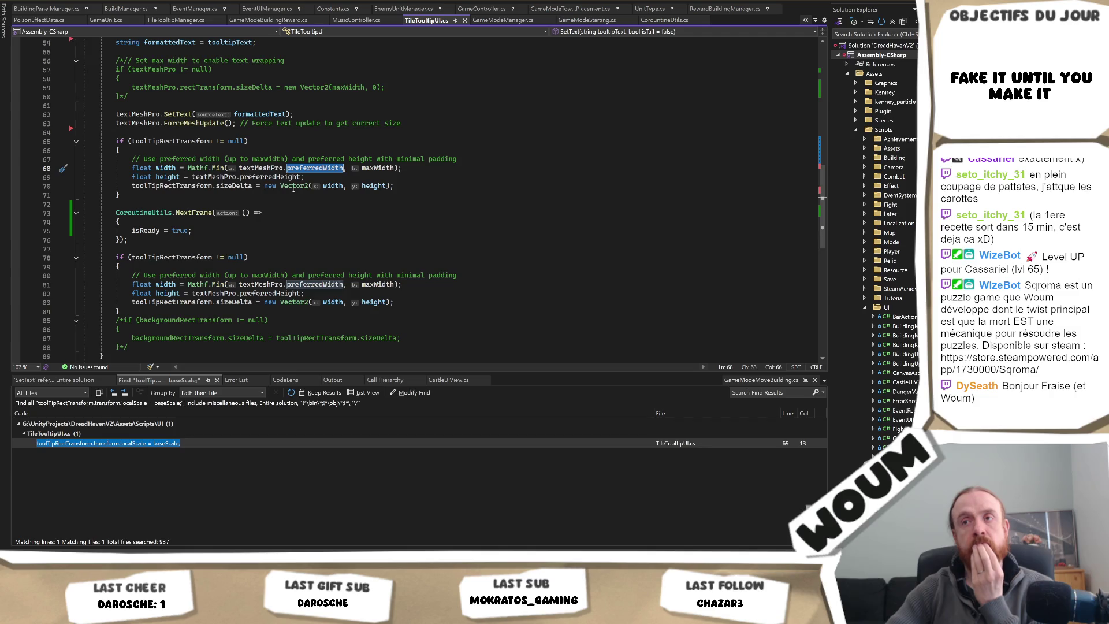
left_click_drag(153, 312, 229, 250)
key("ctrl+c")
scroll(274, 272, "up", 2)
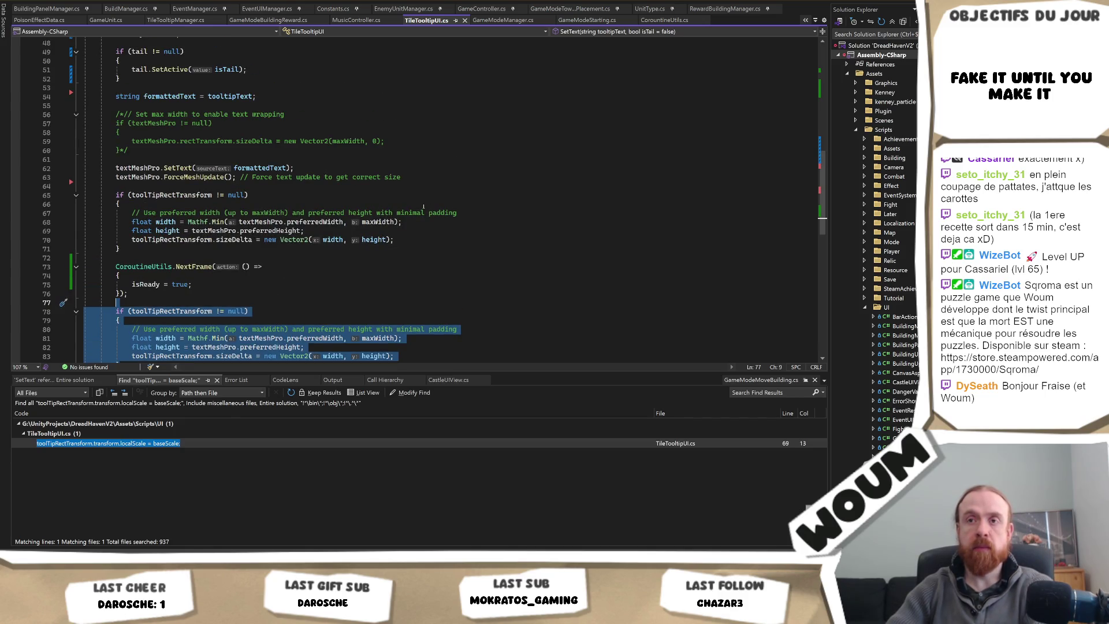
scroll(403, 213, "down", 1)
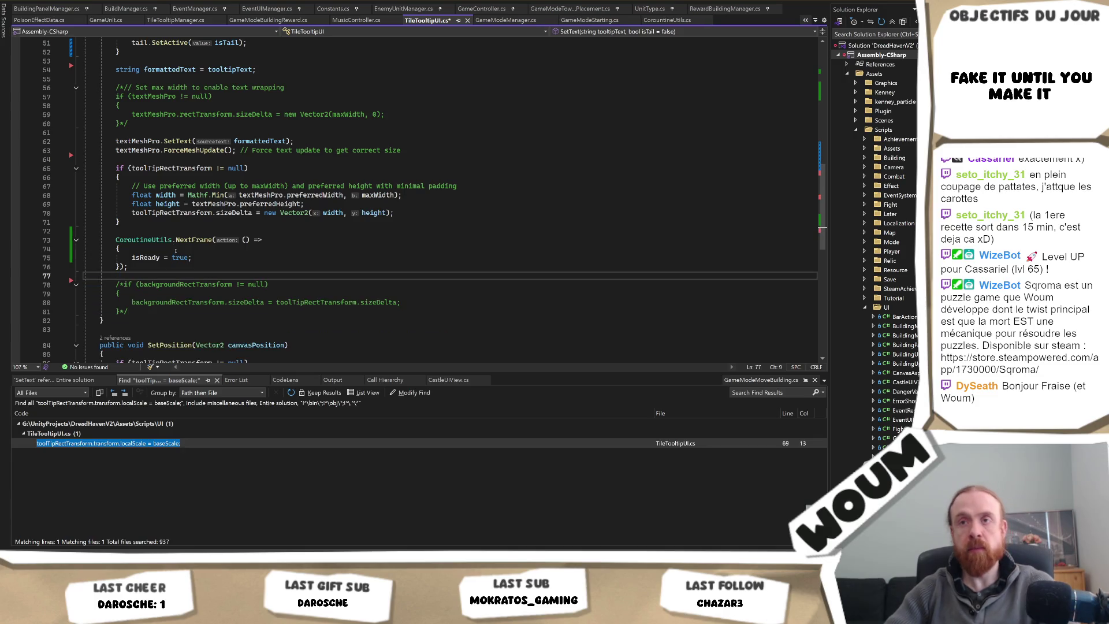
key("Delete")
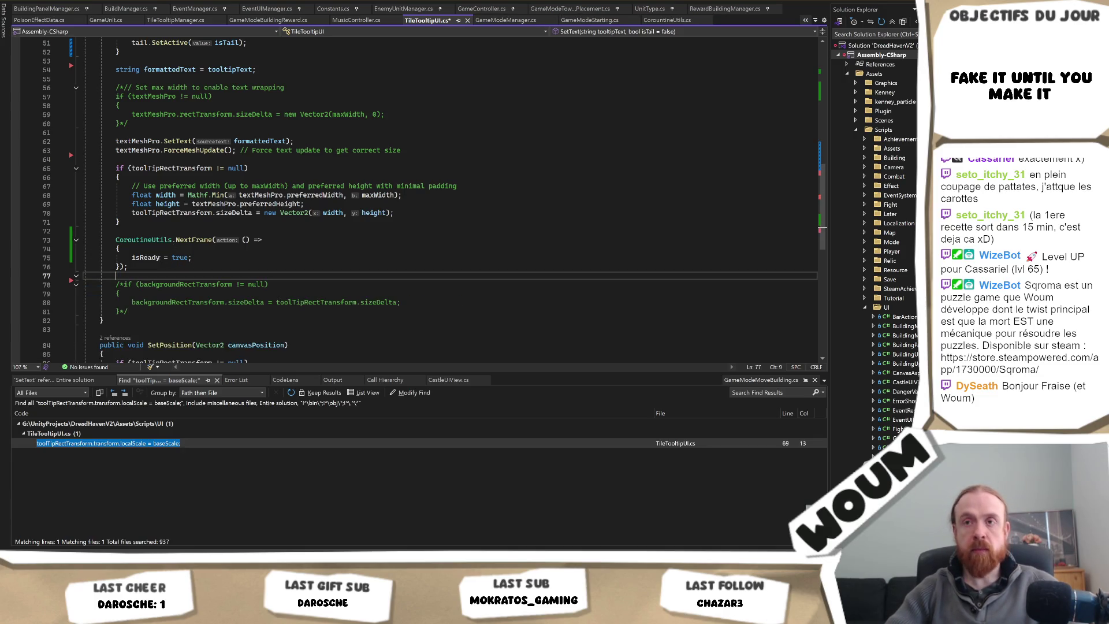
left_click(157, 248)
key("ctrl+v")
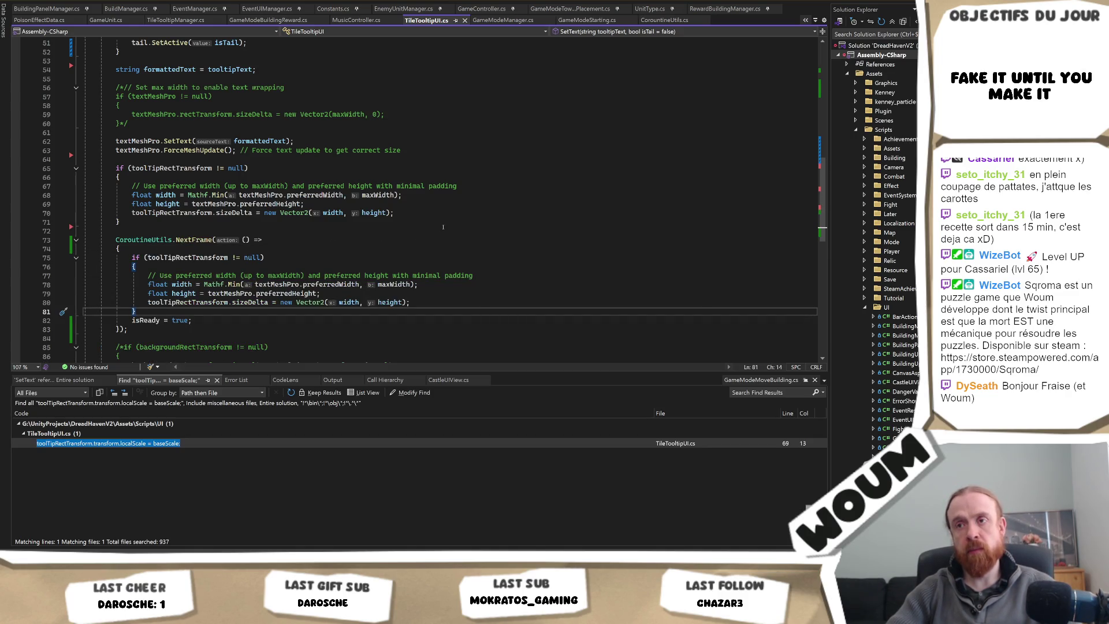
key("alt+Tab")
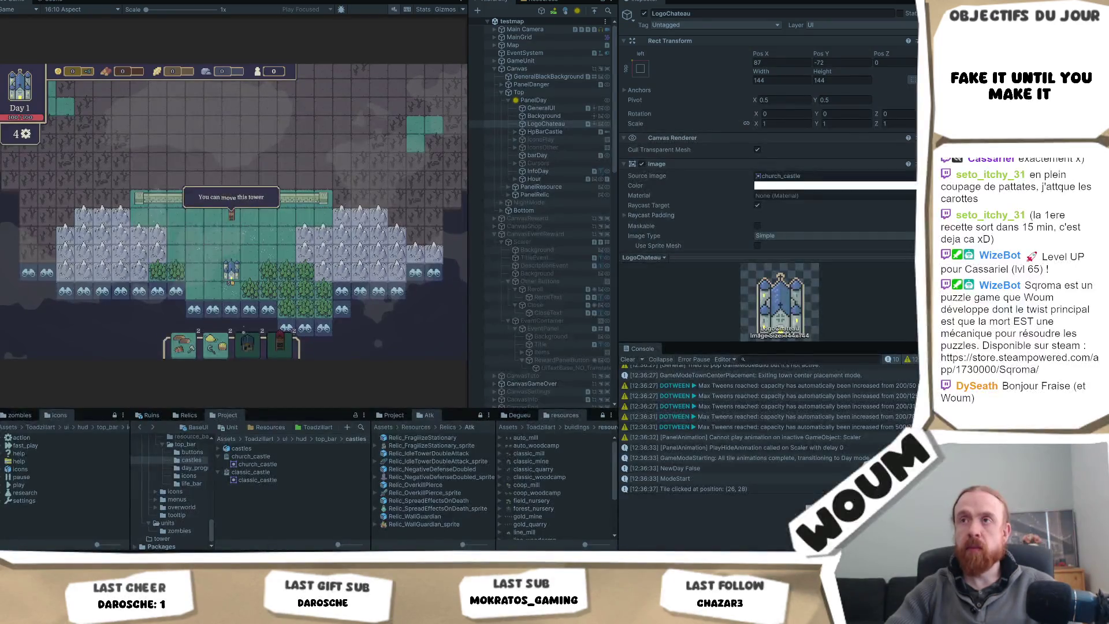
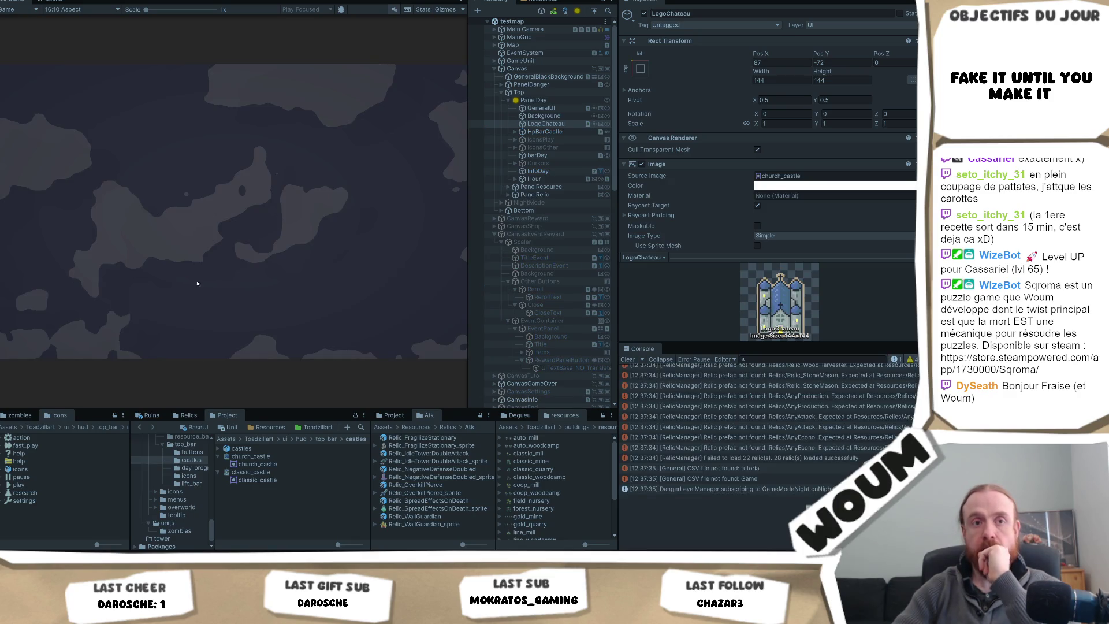
Step: Dismiss the welcome message, build the town centre, and show a tile's tooltip before returning to Visual Studio
left_click(226, 290)
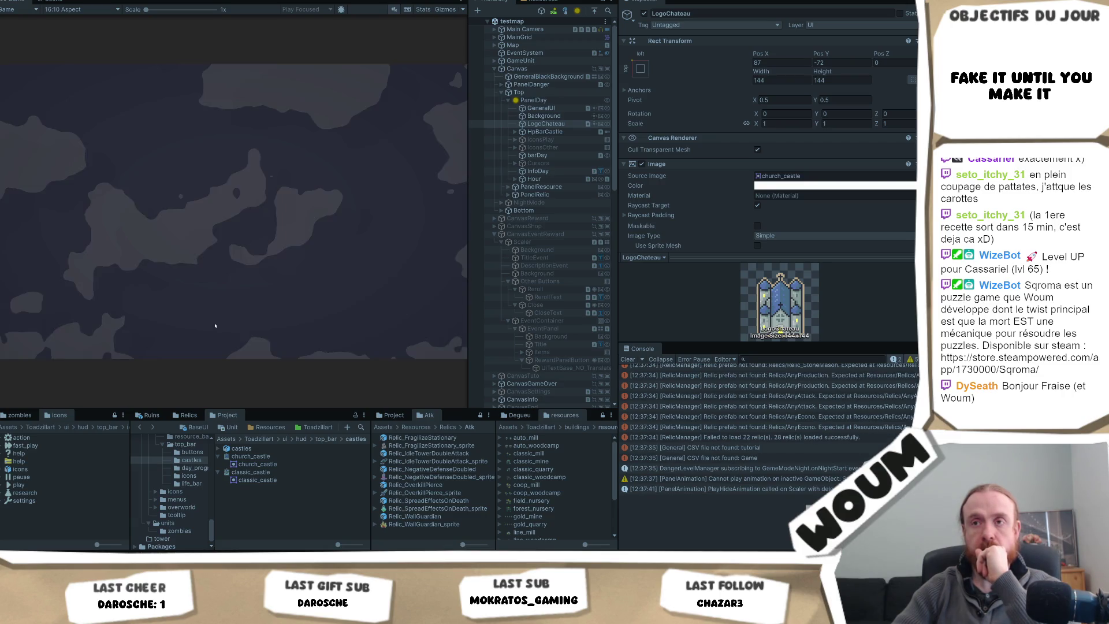
left_click(231, 271)
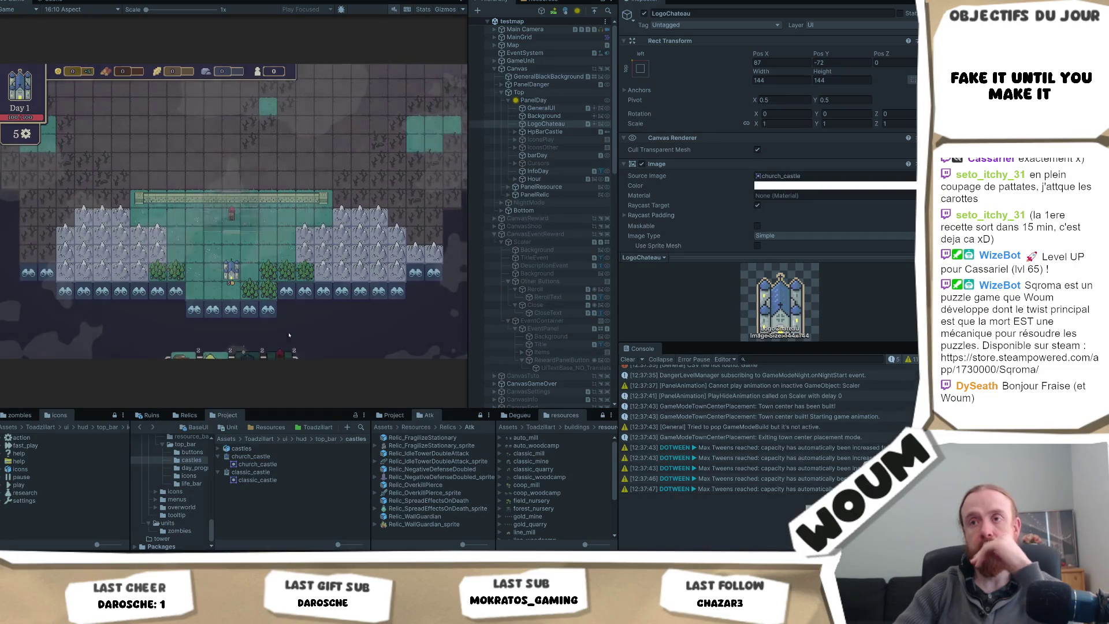
left_click(331, 318)
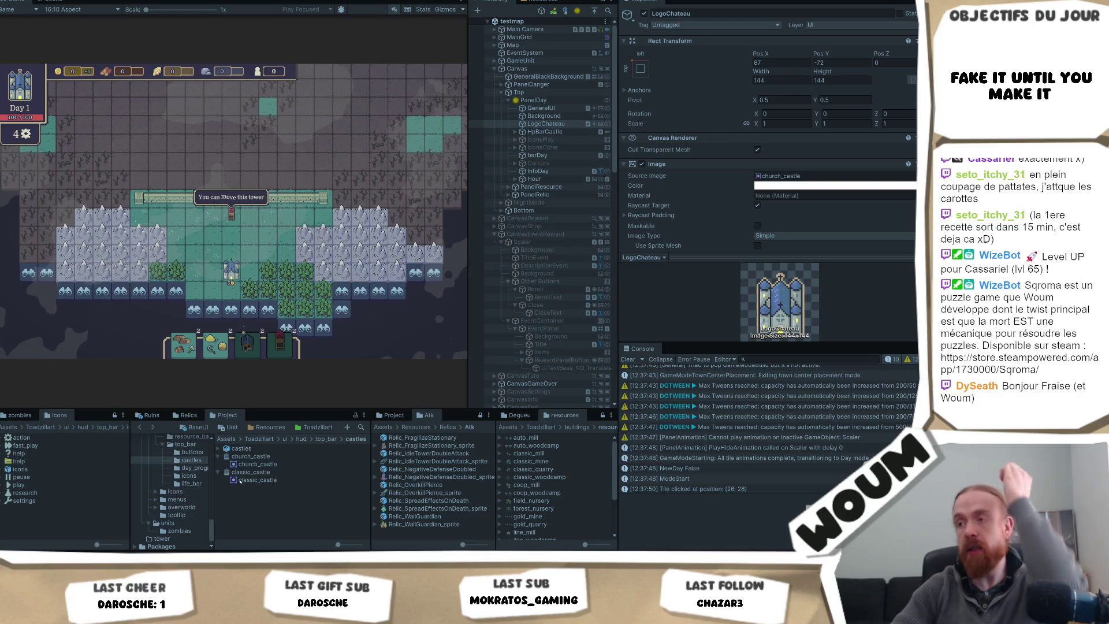
key("alt+Tab")
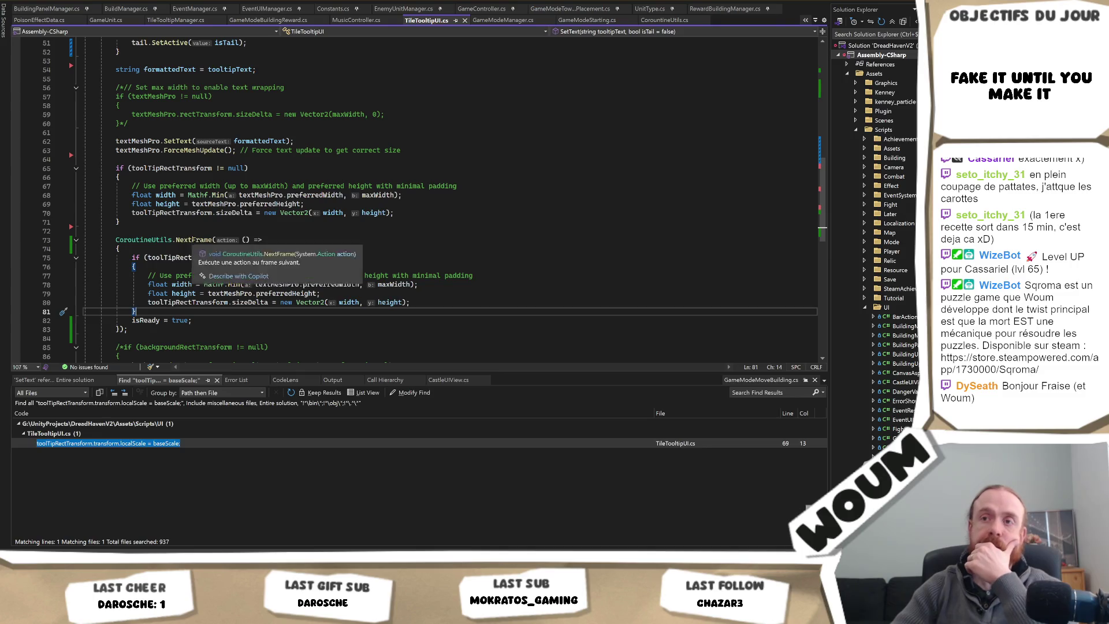
Step: Replace NextFrame on line 73 with AfterSeconds(0.02f, and save TileTooltipUI.cs
double_click(193, 240)
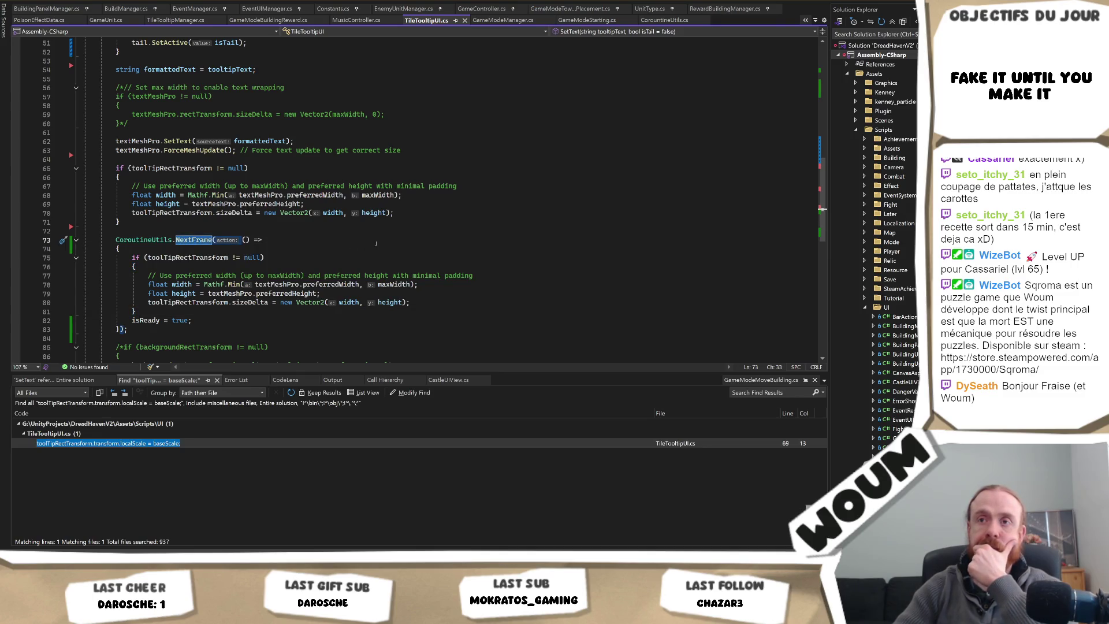
scroll(376, 244, "up", 3)
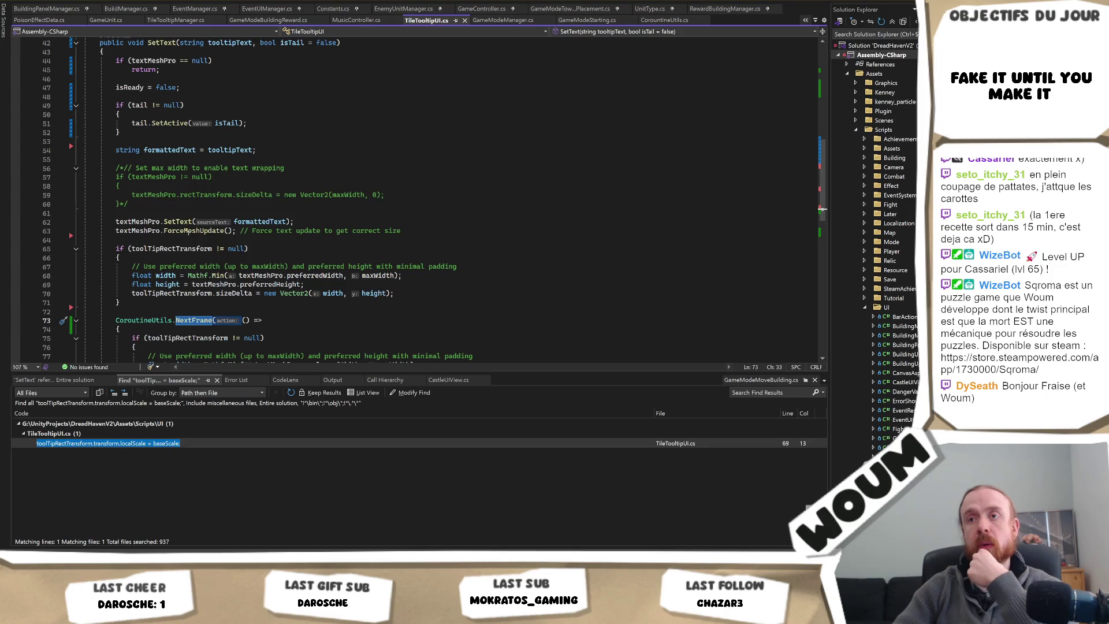
scroll(456, 215, "down", 3)
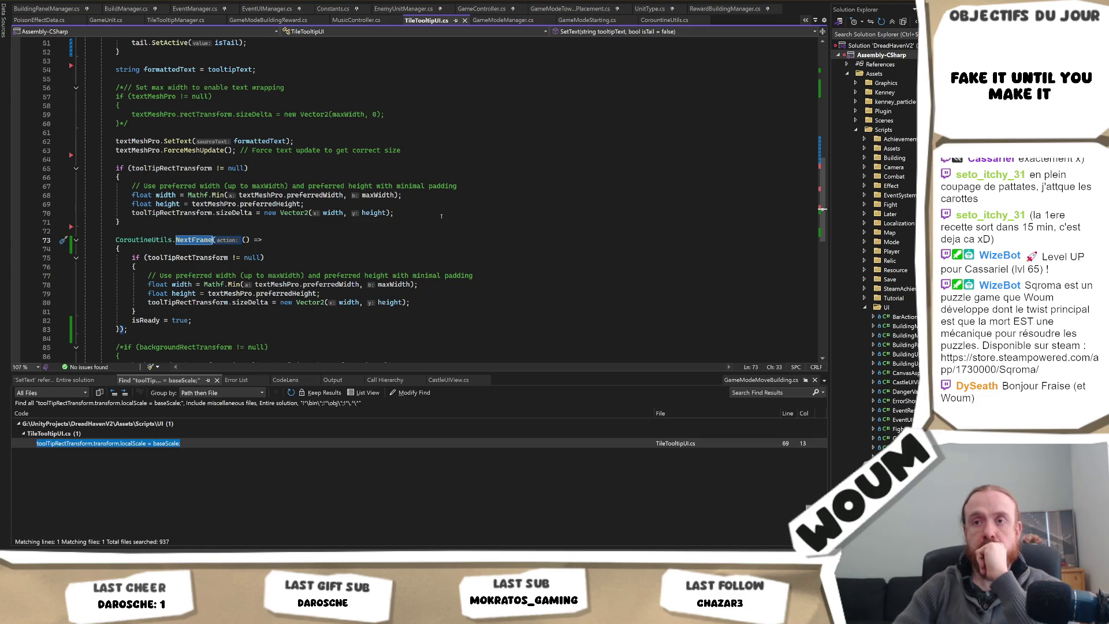
type("AfterSeconds(")
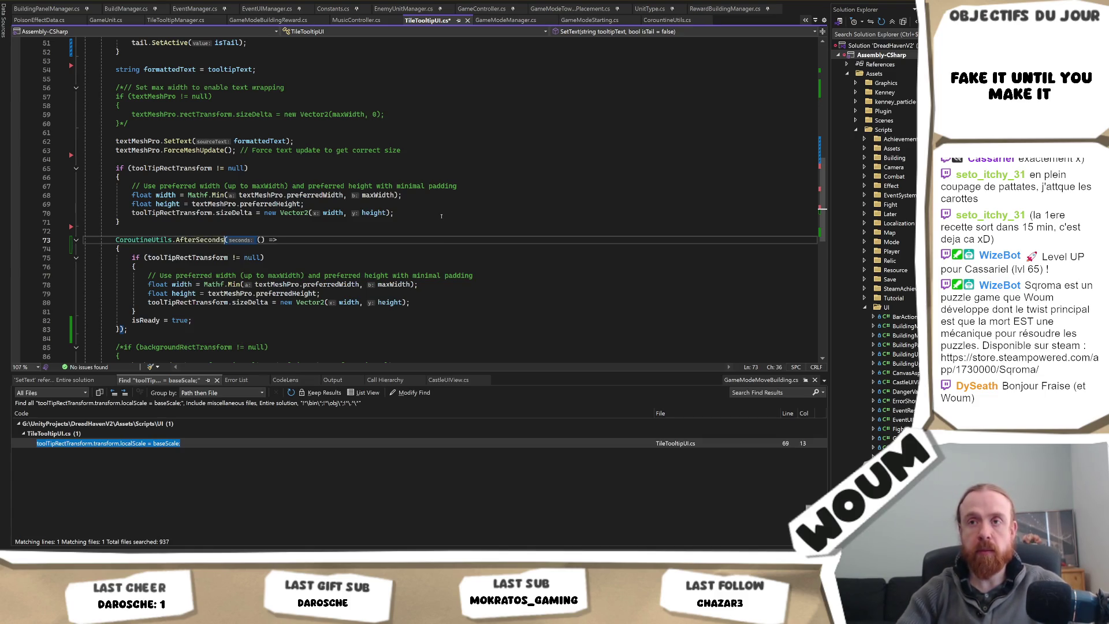
type("0.02f,")
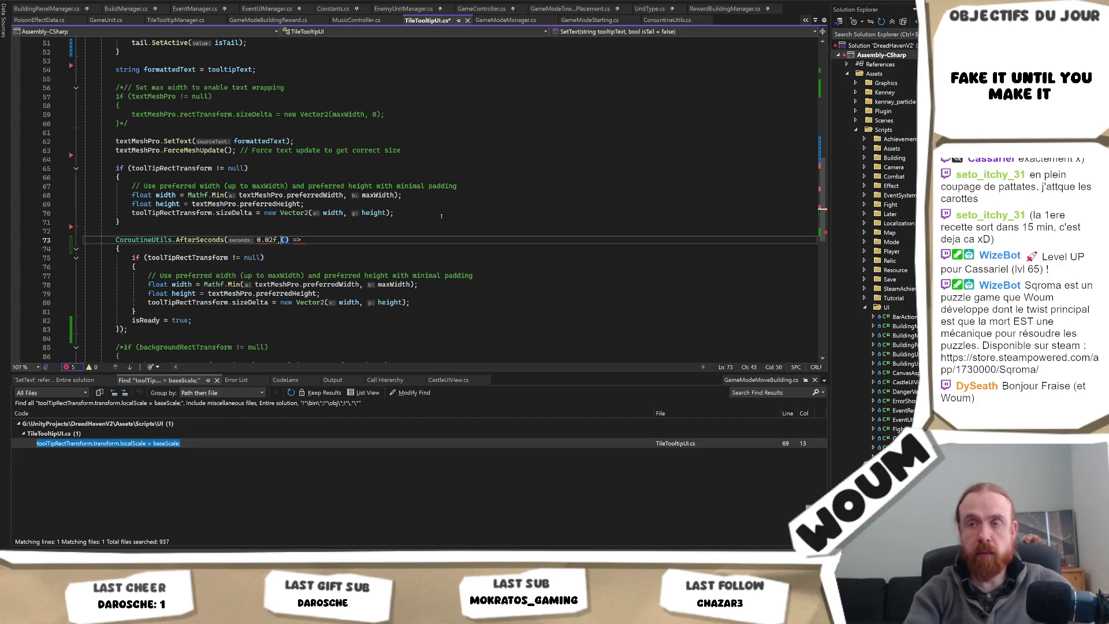
key("ctrl+s")
left_click(379, 231)
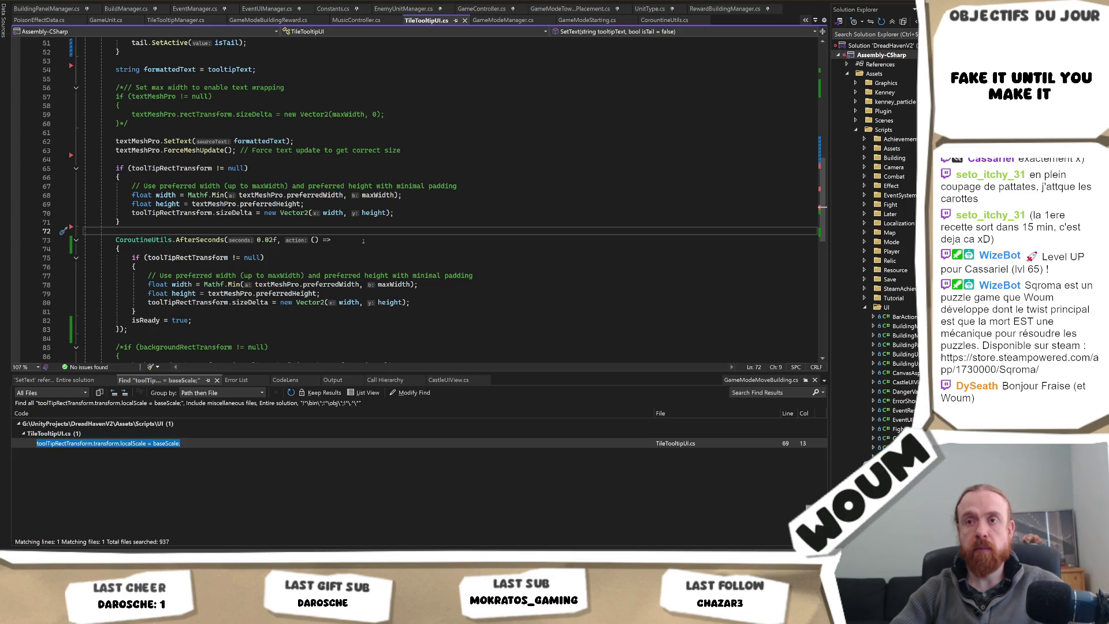
Step: Let Unity recompile the script, review the tooltip code, then return to Unity for testing
key("alt+Tab")
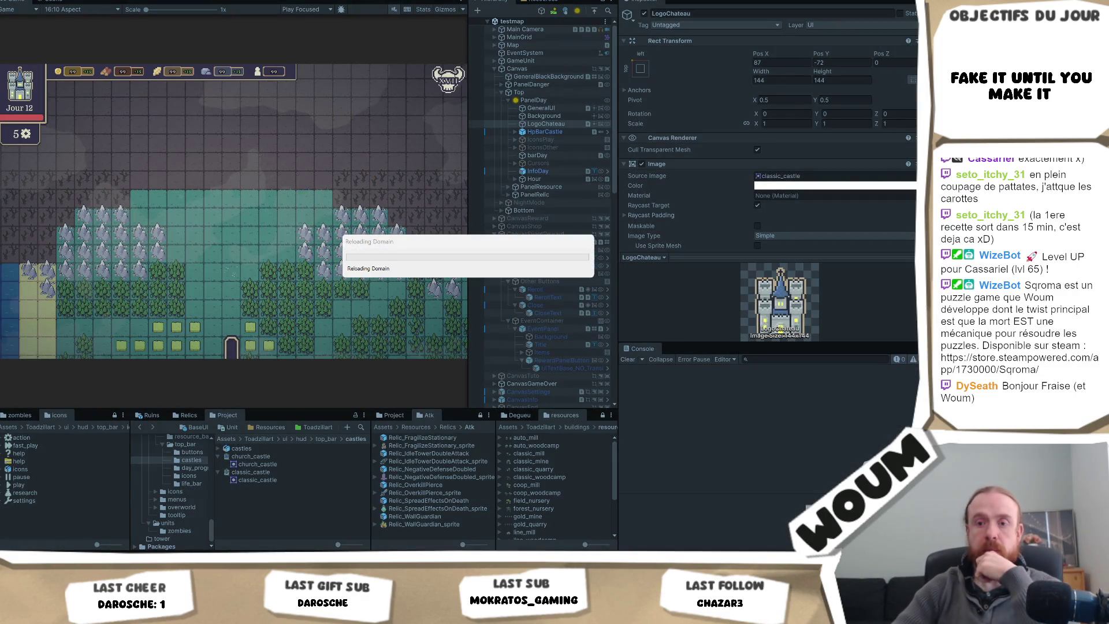
key("alt+Tab")
scroll(323, 271, "down", 2)
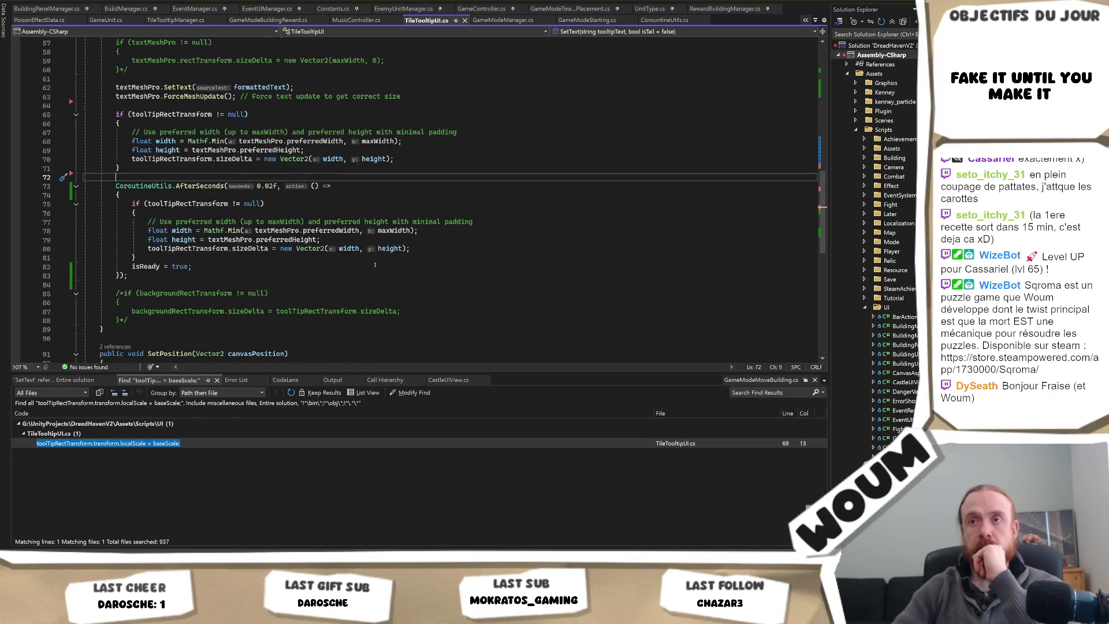
scroll(375, 265, "down", 3)
scroll(375, 267, "up", 5)
scroll(376, 270, "down", 2)
scroll(375, 271, "down", 3)
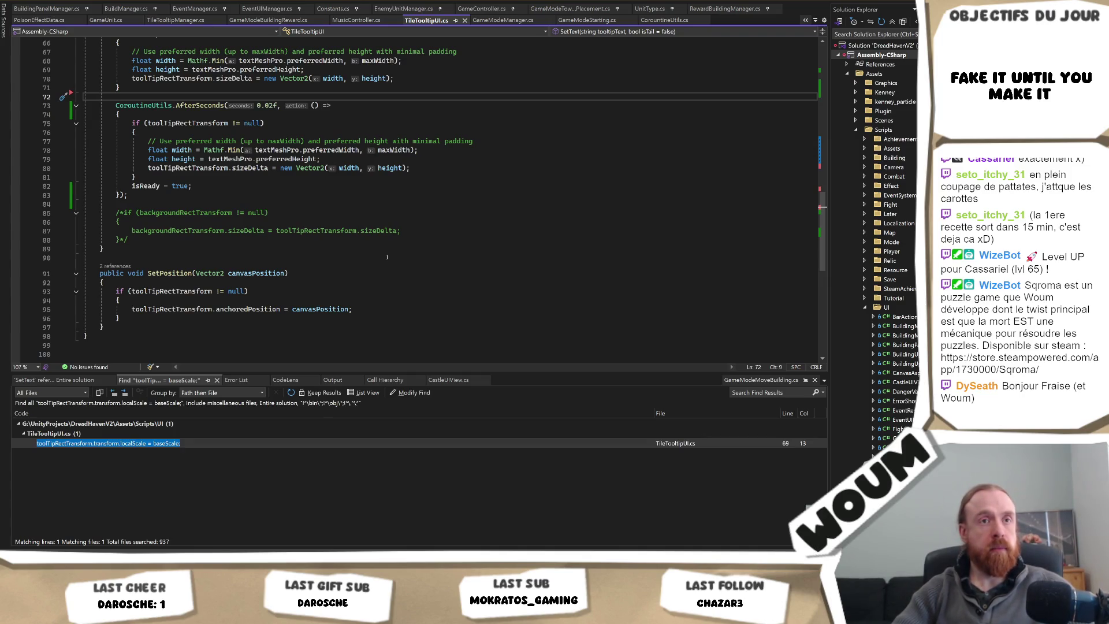
key("alt+Tab")
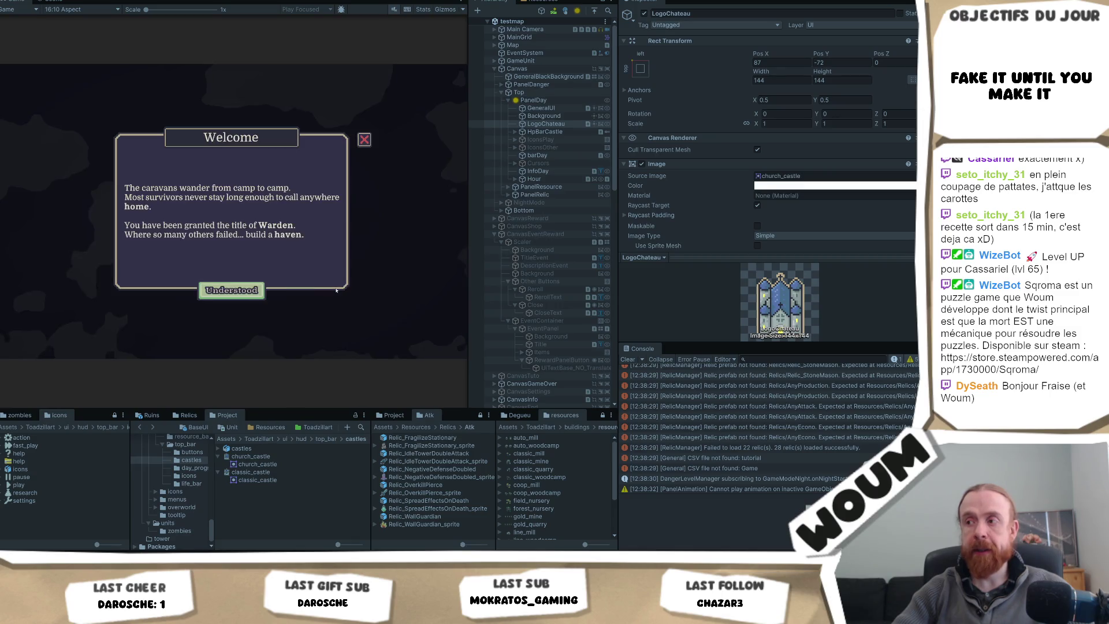
Step: Dismiss the Welcome and tutorial dialogs and check a tile's tooltip size with the 0.02-second delay
left_click(247, 292)
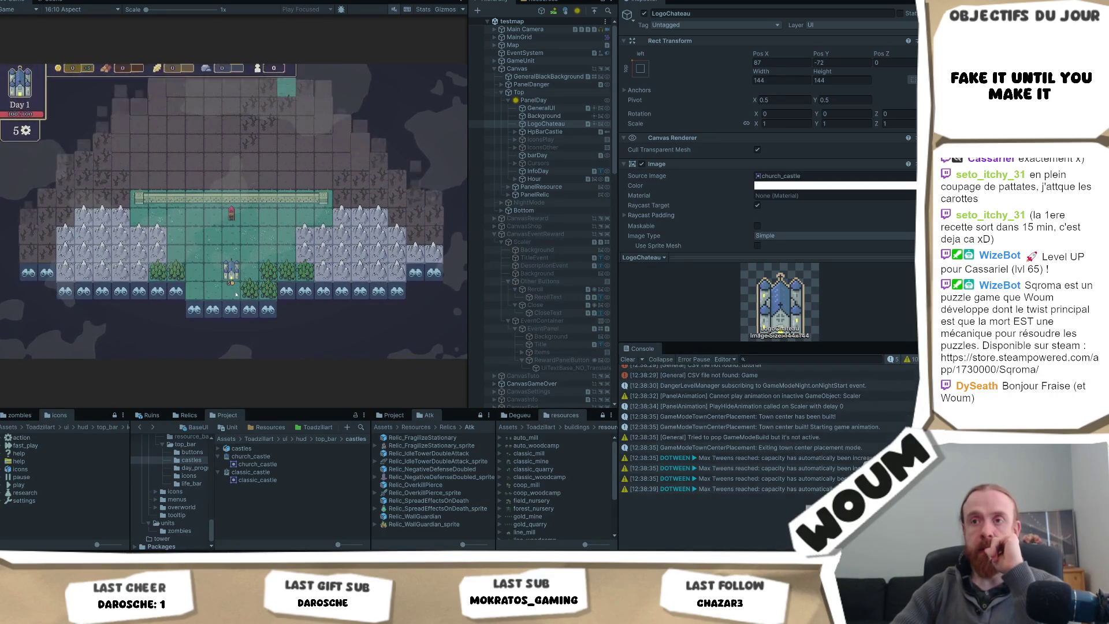
left_click(219, 288)
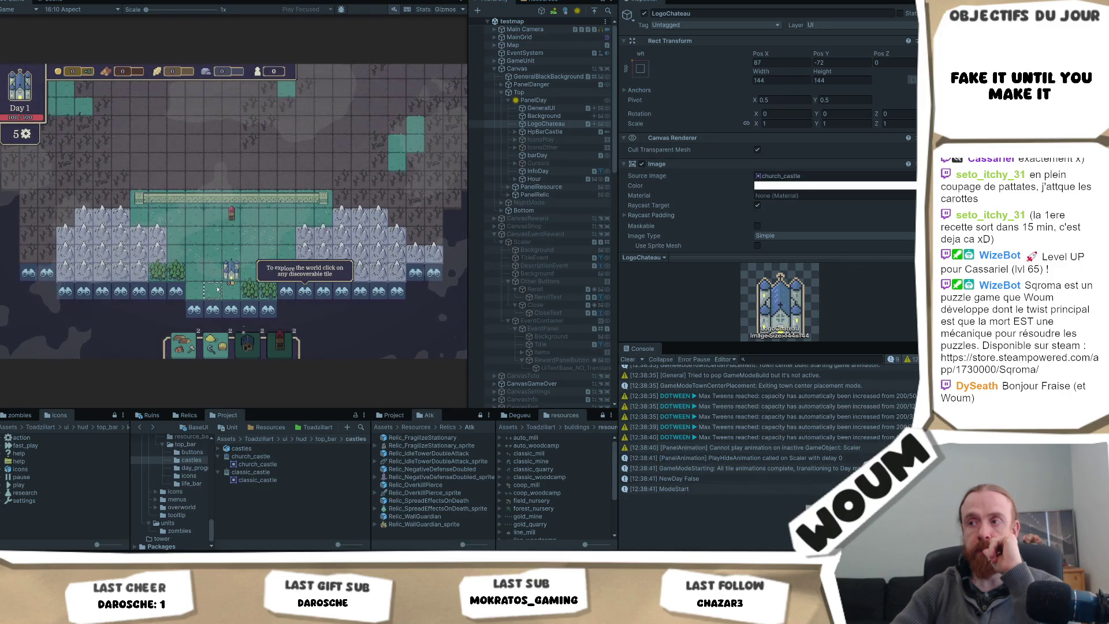
left_click(300, 293)
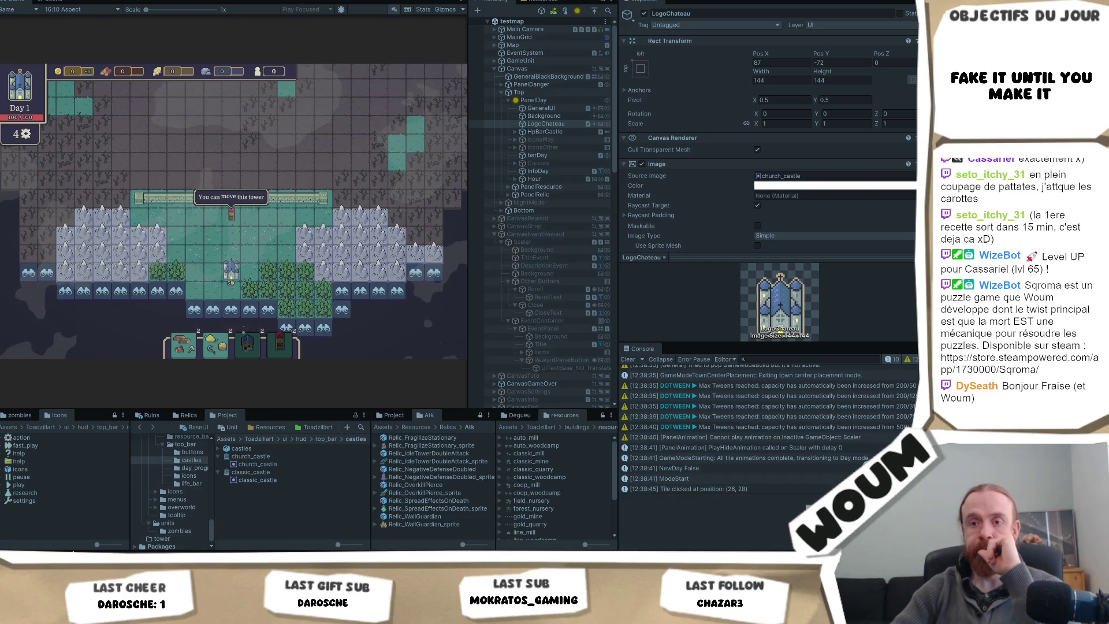
key("alt+Tab")
scroll(291, 298, "up", 3)
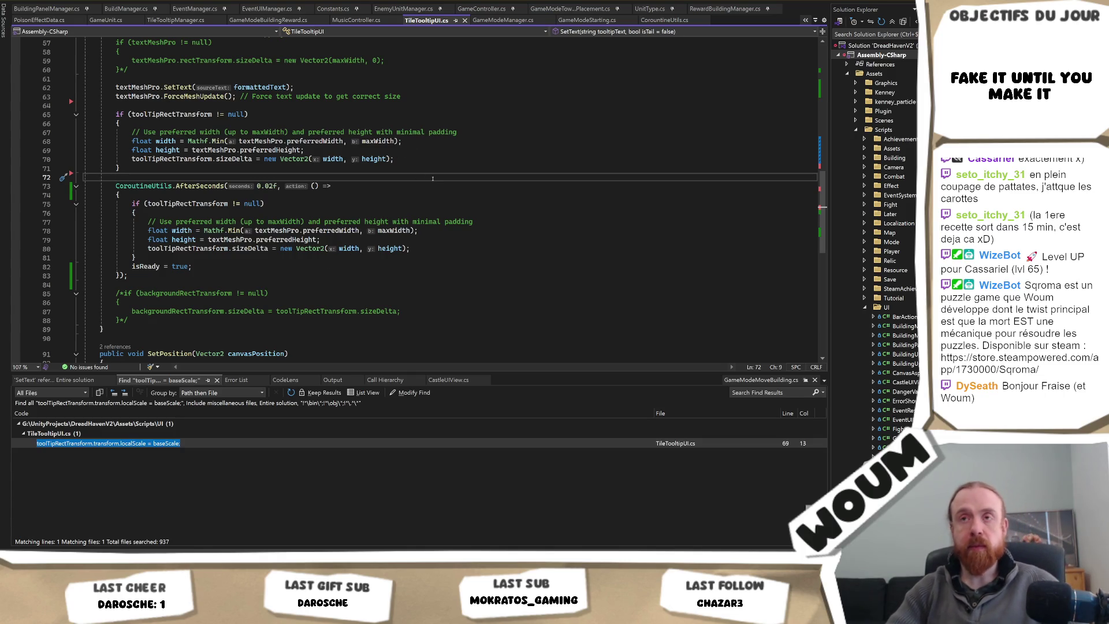
Step: Restart play mode, build the town centre, dismiss Limited time, and reveal the tile beside the castle
key("alt+Tab")
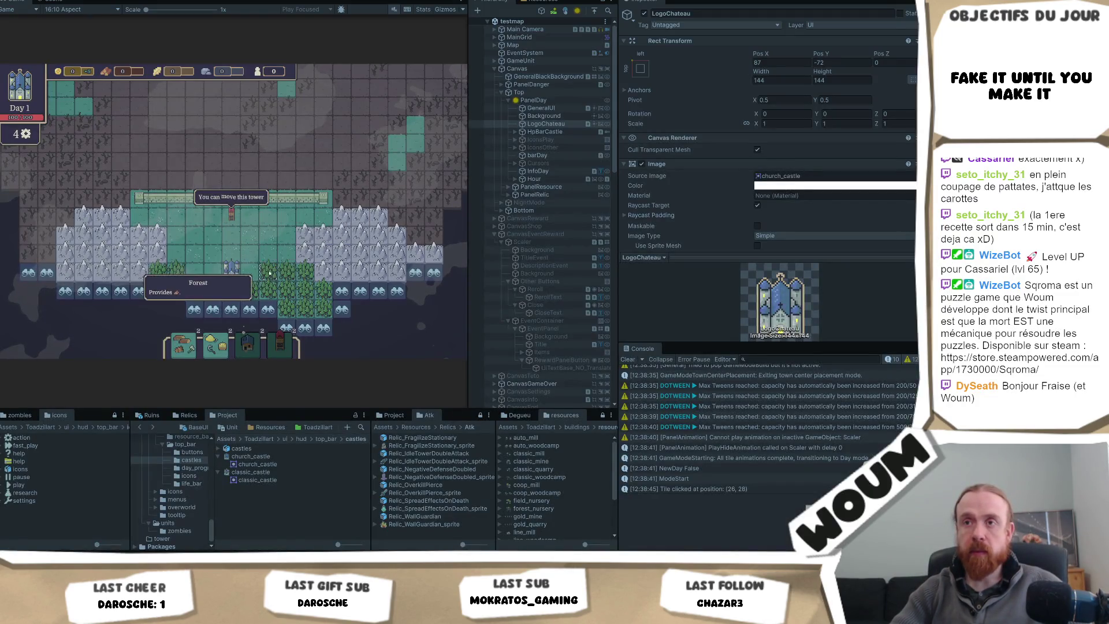
key("ctrl+p")
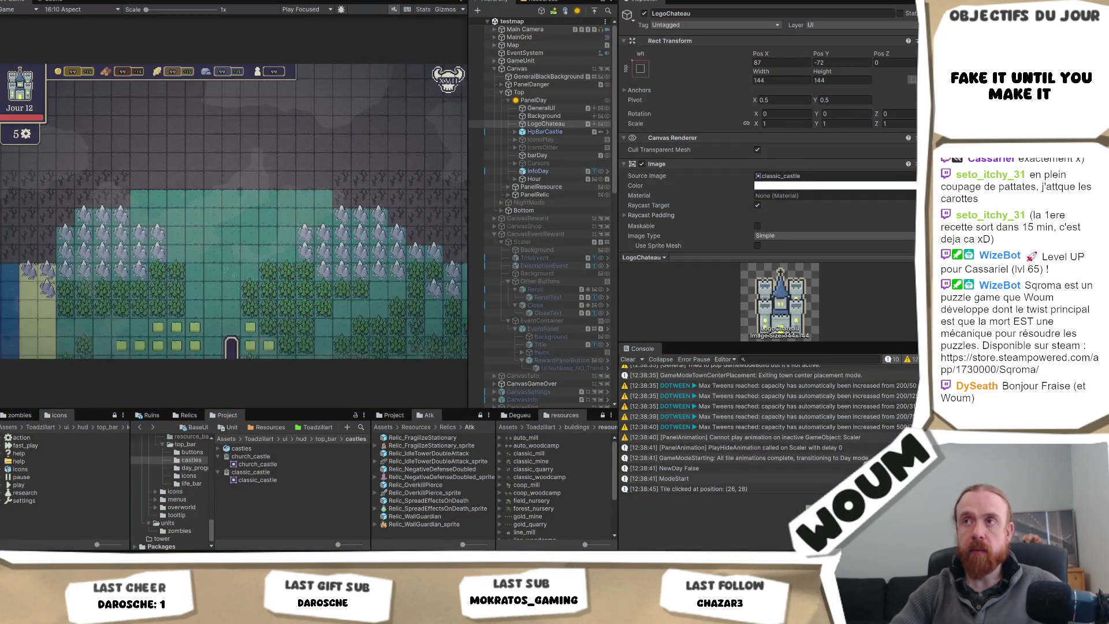
key("ctrl+p")
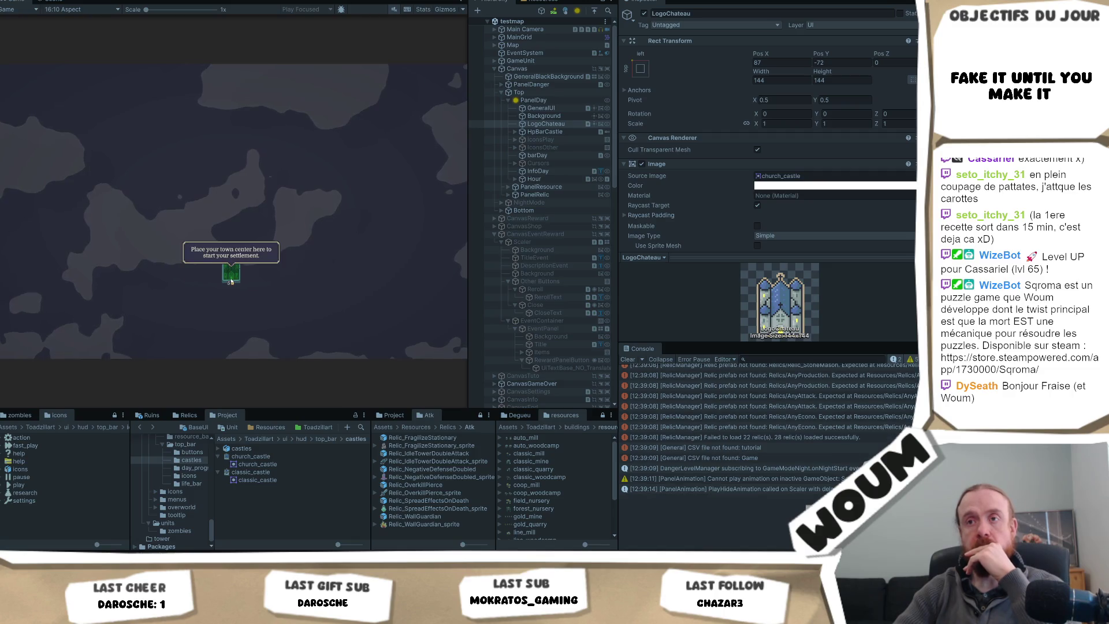
left_click(231, 276)
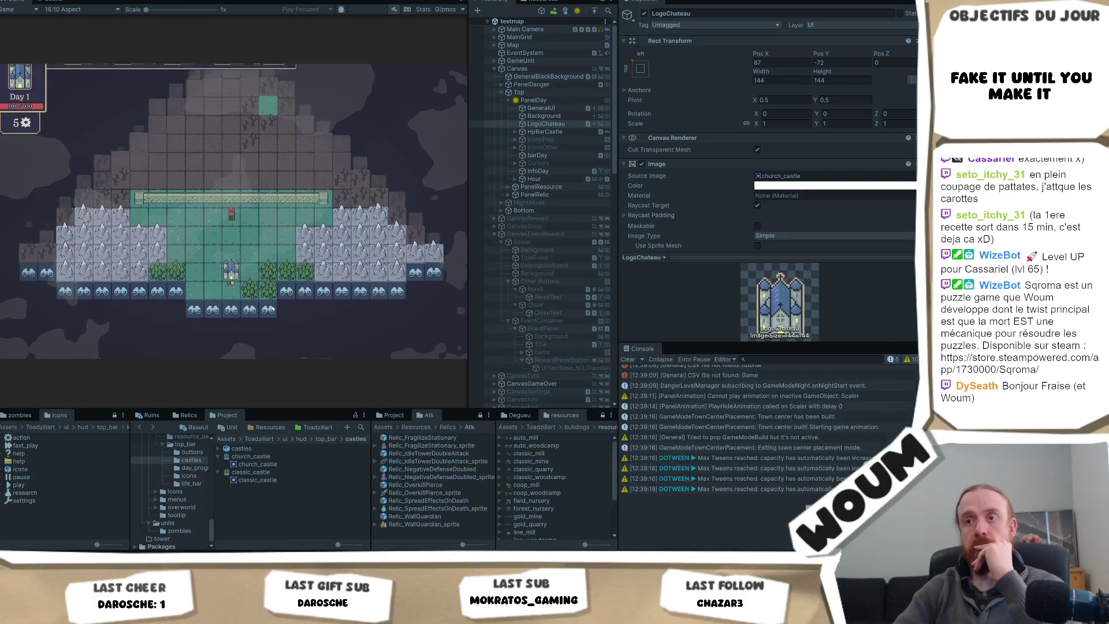
left_click(275, 298)
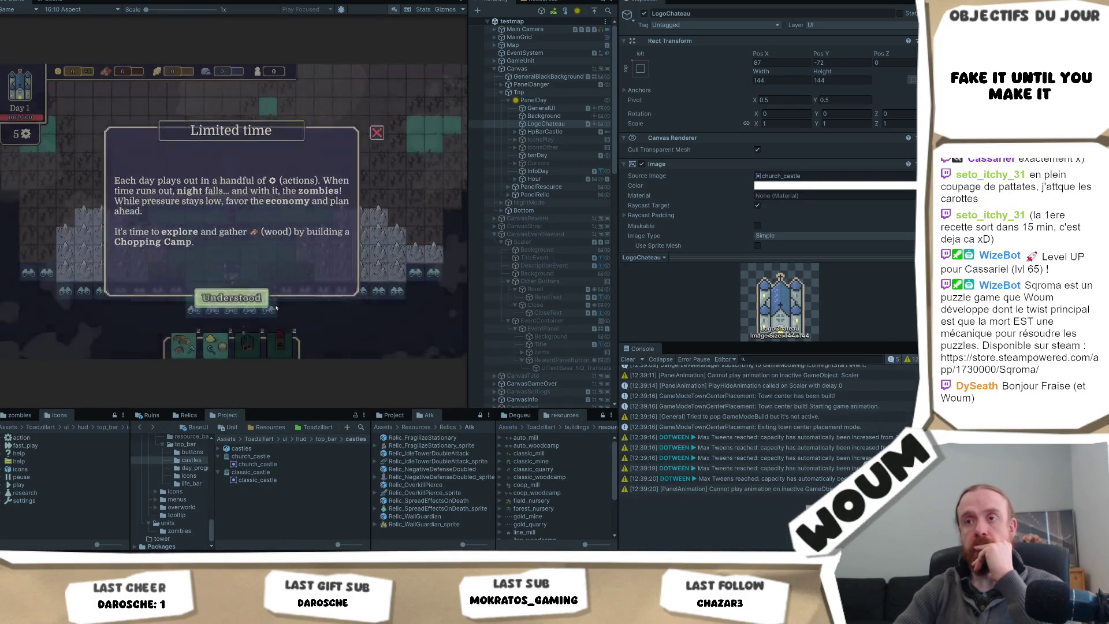
left_click(300, 297)
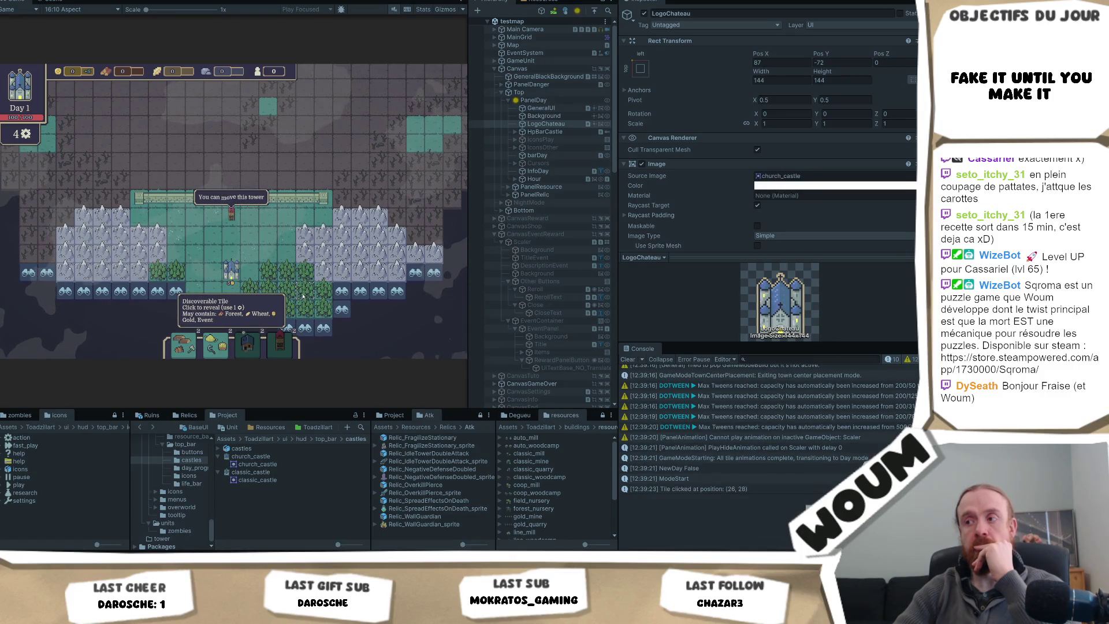
key("alt+Tab")
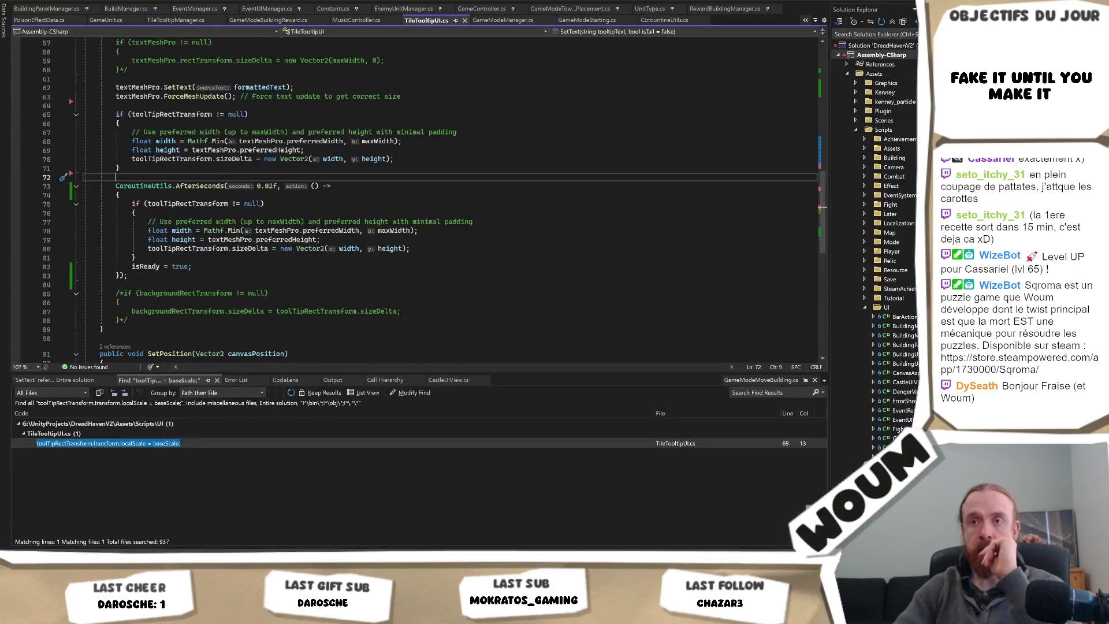
Step: Change CoroutineUtils.AfterSeconds(0.02f, …) to NextFrame, removing the 0.02 delay argument
scroll(157, 312, "up", 1)
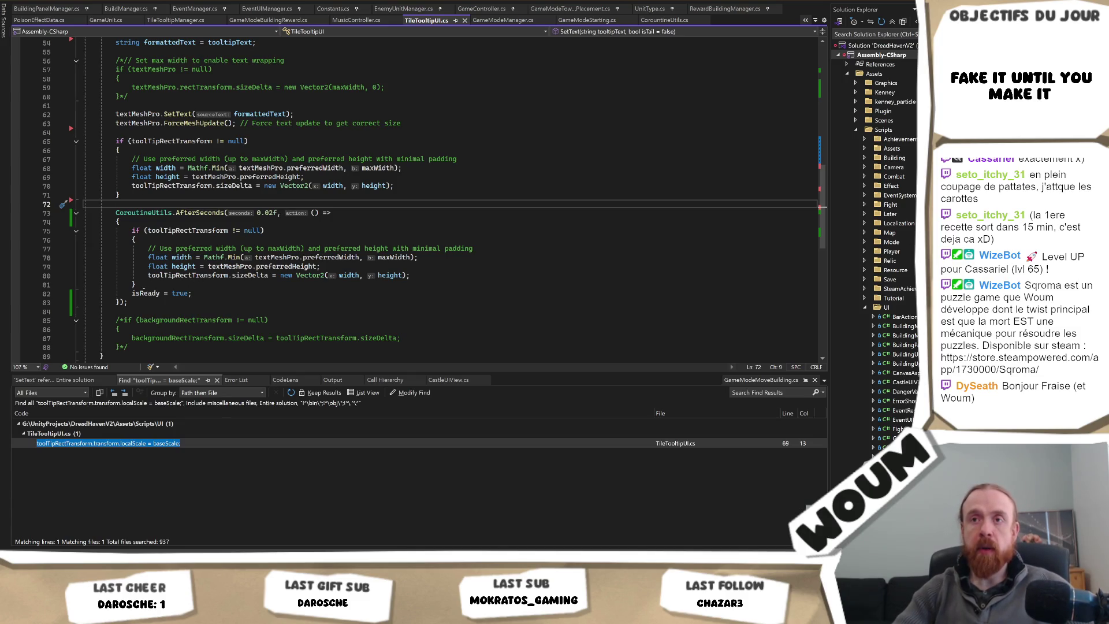
mouse_move(142, 282)
left_mouse_down()
mouse_move(142, 214)
mouse_move(141, 224)
left_mouse_up()
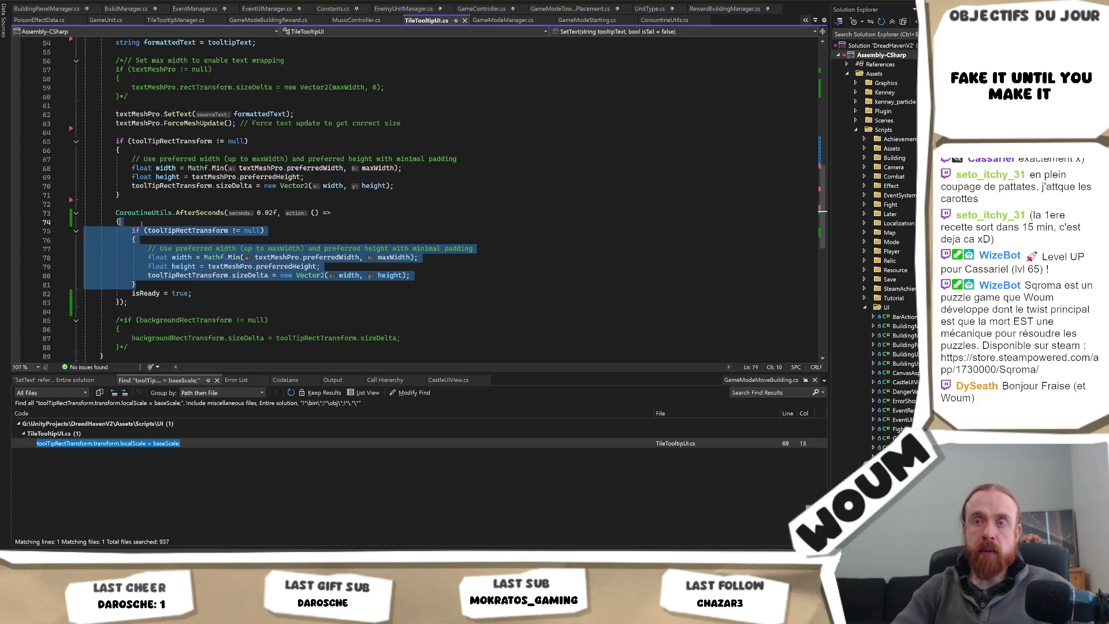
double_click(202, 213)
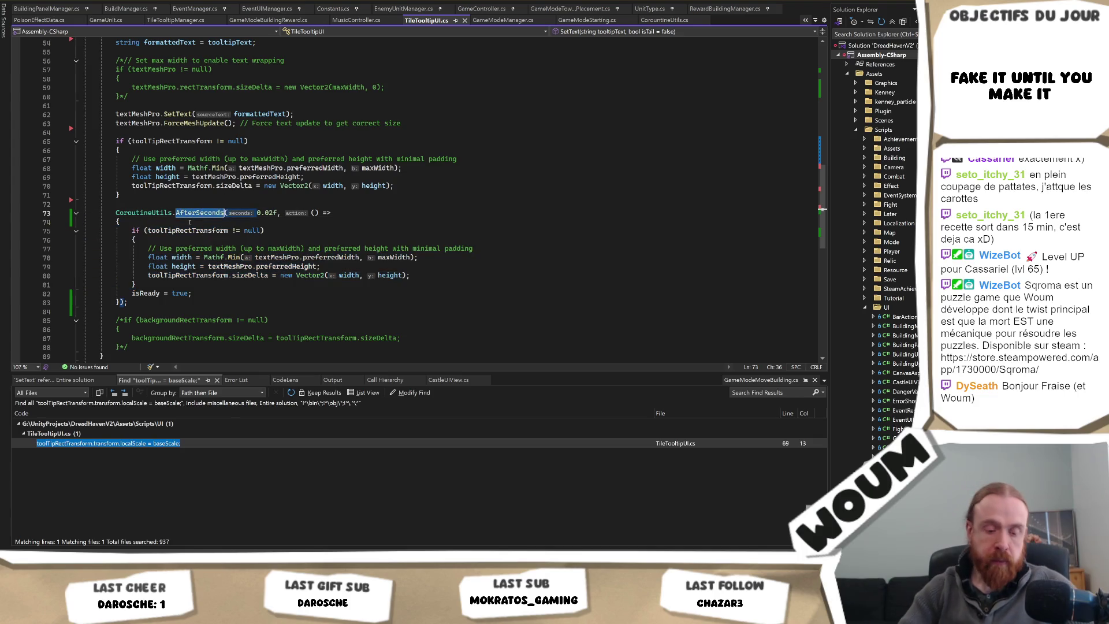
type("Nex")
key("Tab")
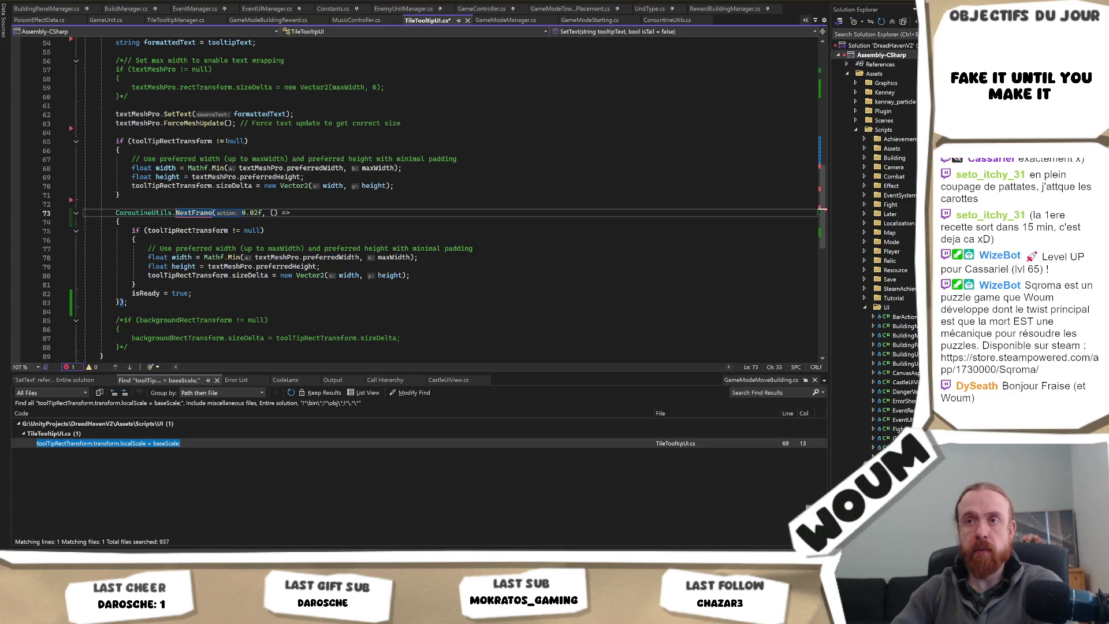
left_click(270, 212)
key("BackSpace")
key("BackSpace")
key("BackSpace")
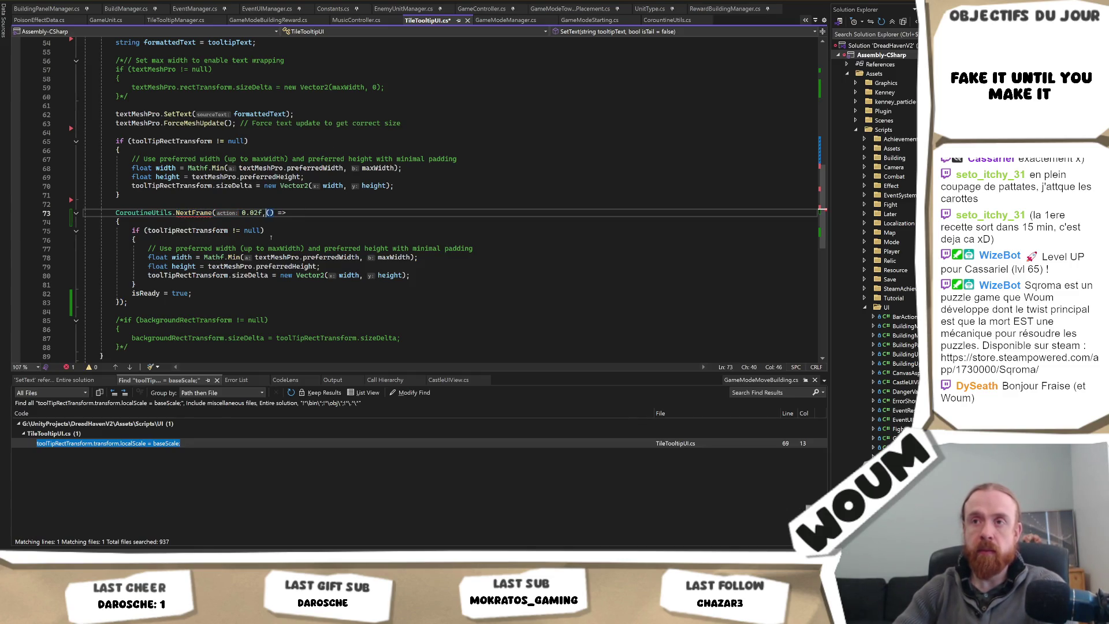
key("BackSpace")
key("BackSpace")
key("BackSpace")
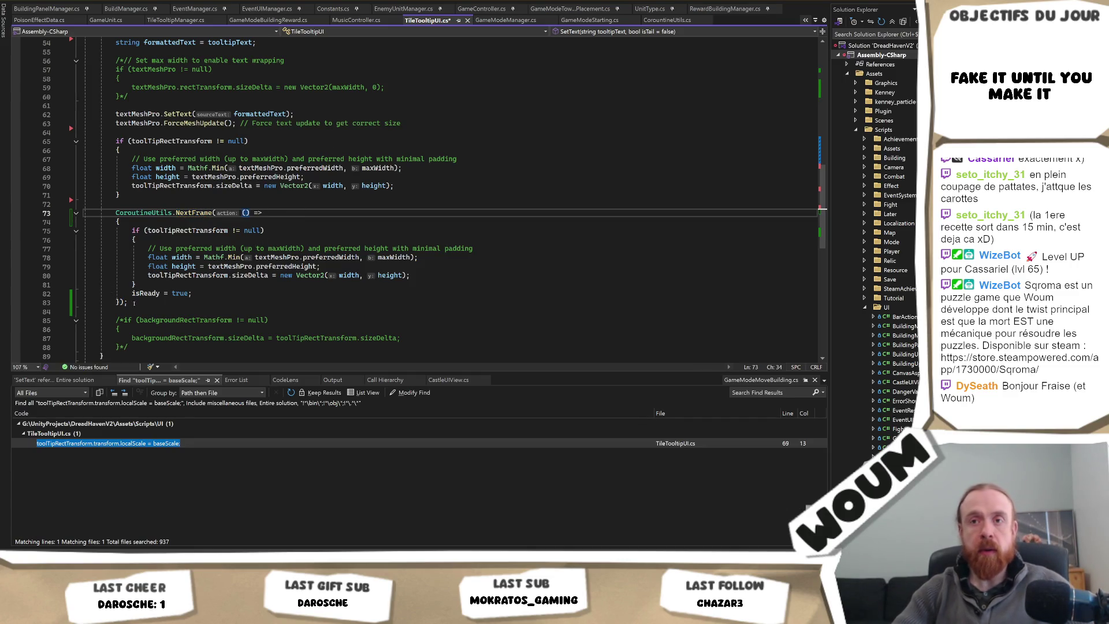
Step: Nest a second NextFrame call inside the if block and delete its duplicated sizing code
left_click_drag(128, 302, 88, 212)
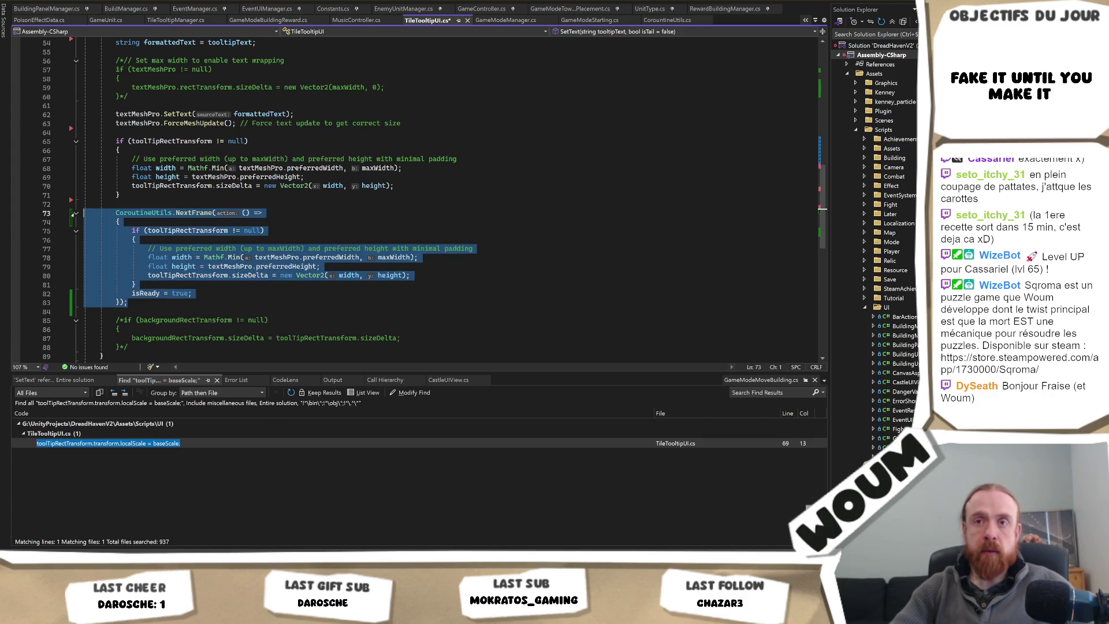
left_click(196, 285)
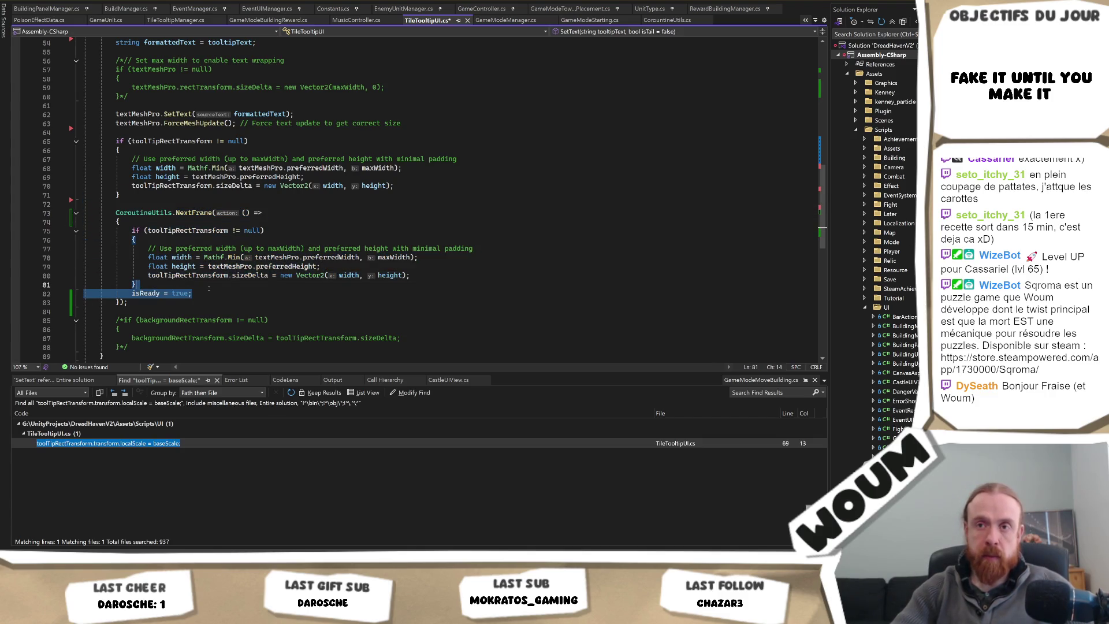
key("ctrl+v")
scroll(302, 312, "down", 2)
left_click_drag(164, 297, 139, 232)
key("Delete")
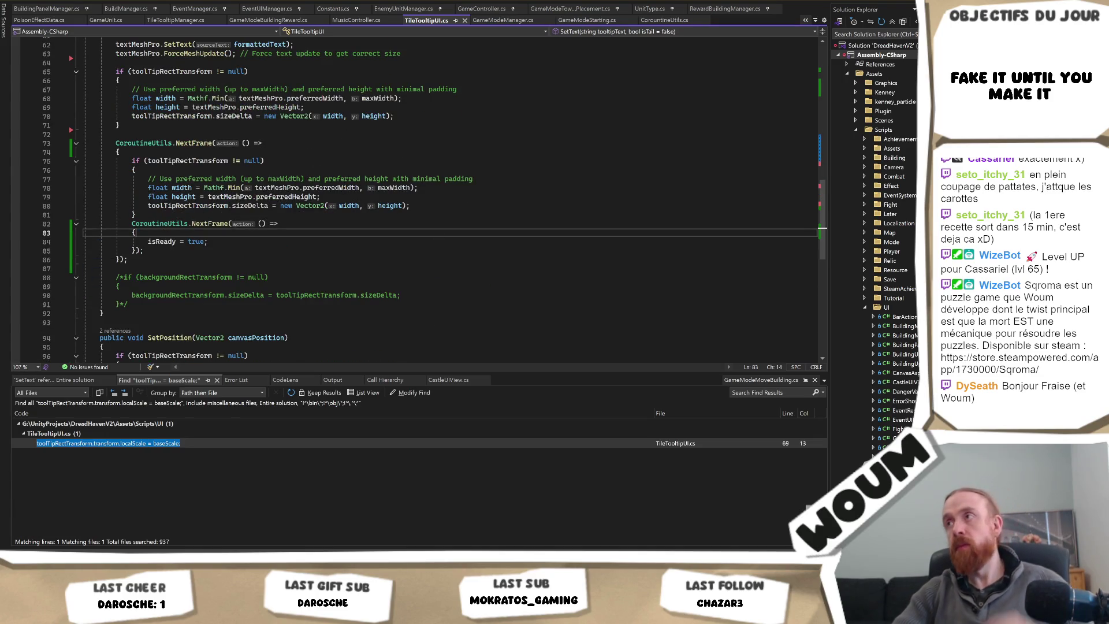
key("alt+Tab")
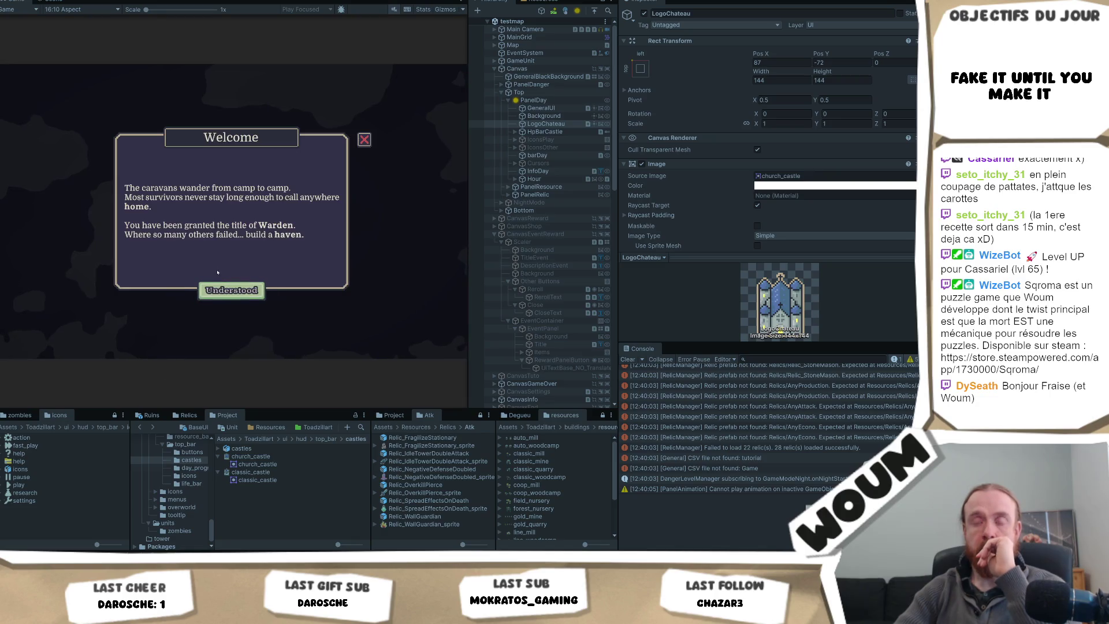
Step: Dismiss the Welcome and Limited time dialogs, capture the game area, and reveal the tile's tooltip
left_click(231, 290)
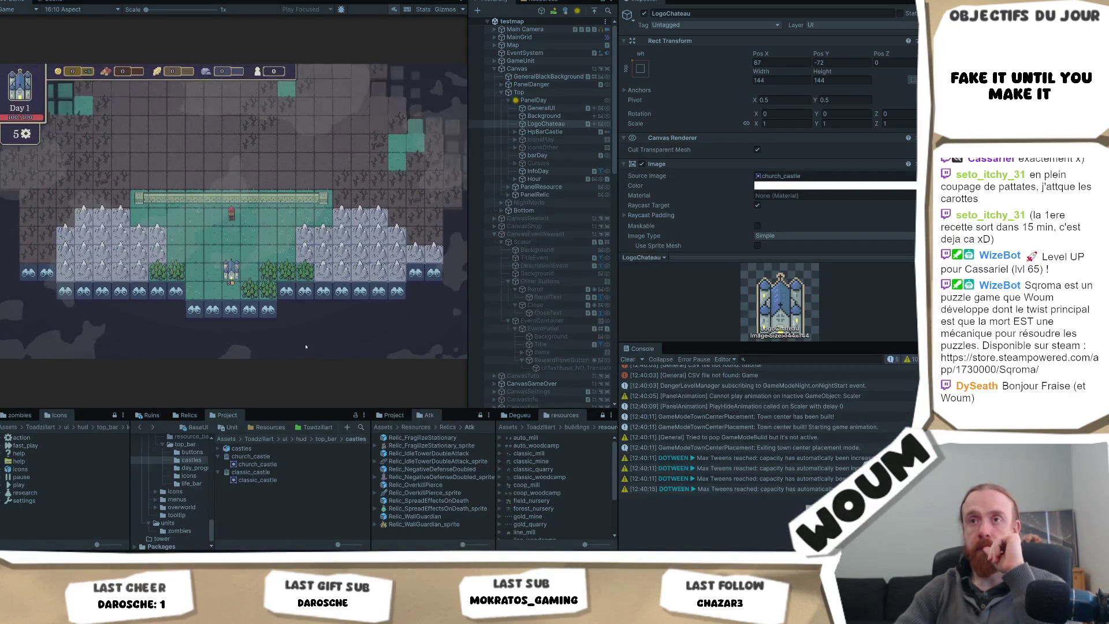
left_click(313, 327)
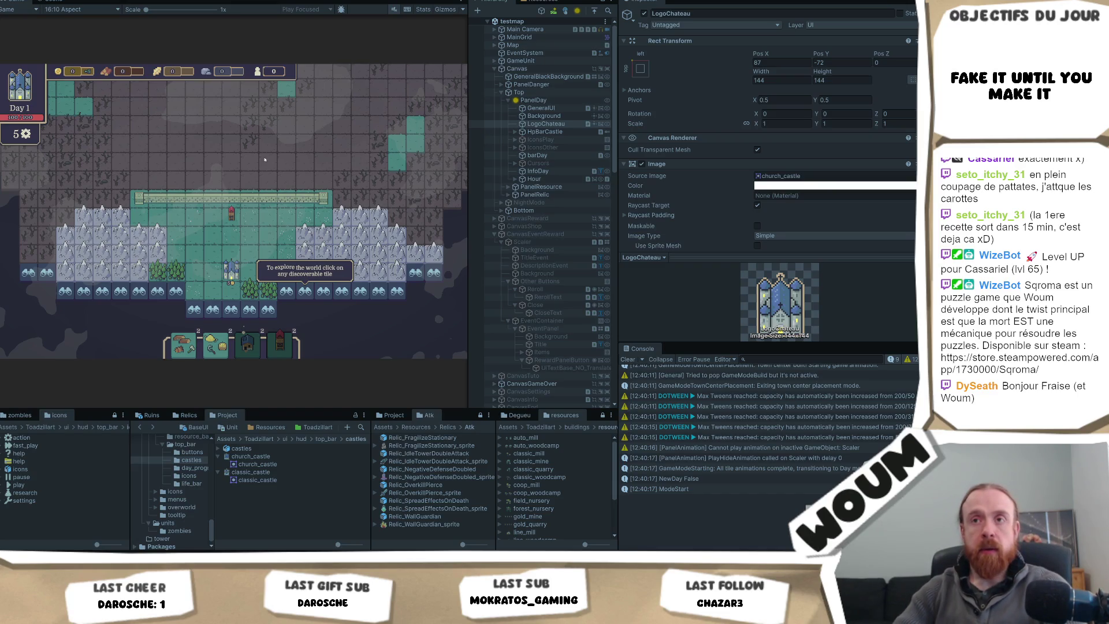
key("Print")
mouse_move(148, 139)
left_mouse_down()
mouse_move(173, 173)
mouse_move(347, 254)
left_mouse_up()
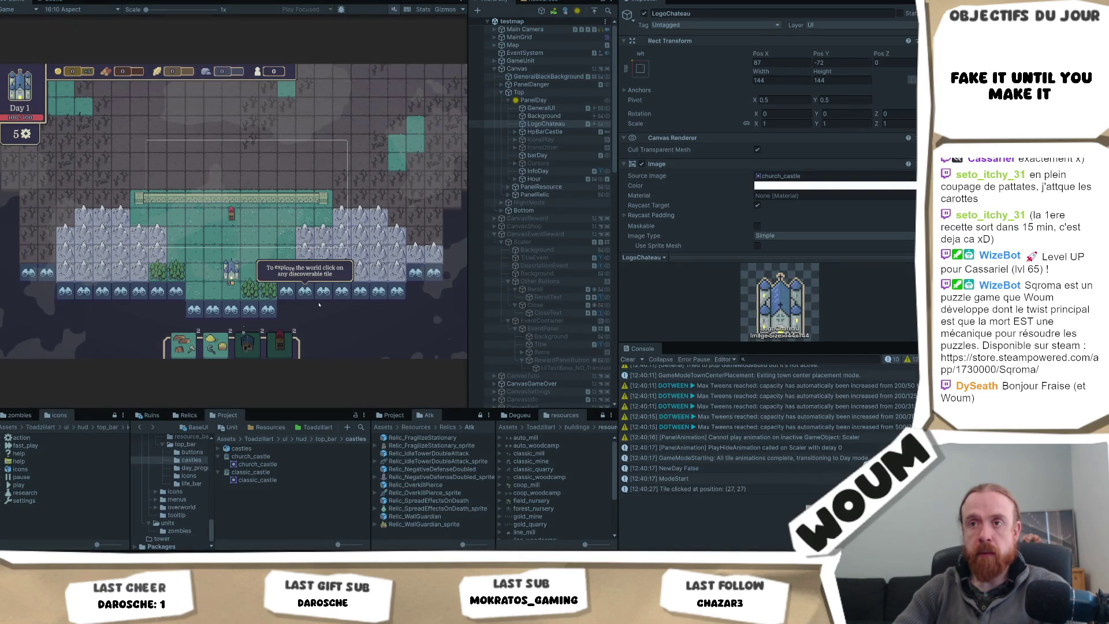
left_click(286, 291)
left_click(306, 292)
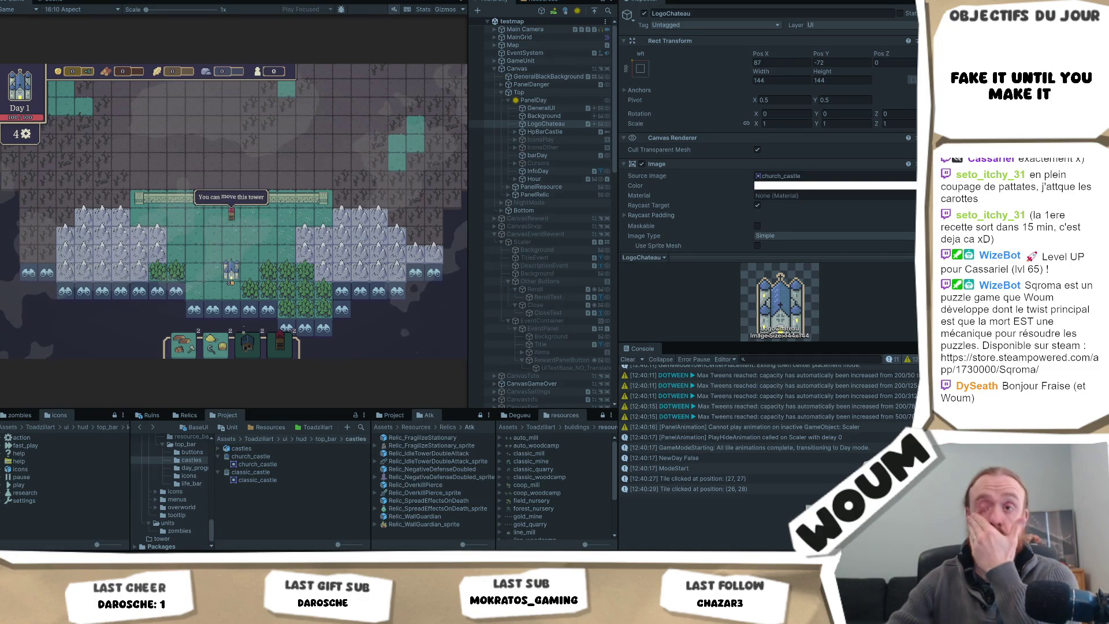
Step: Select the tower, try moving it two tiles right, then cancel the move
left_click(231, 215)
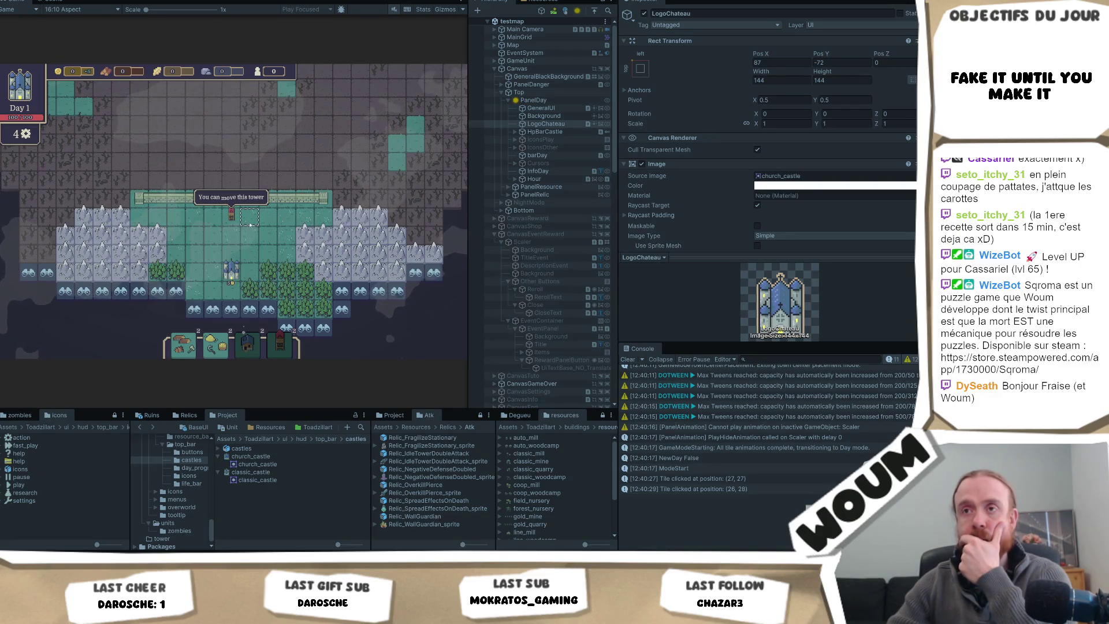
left_click(231, 227)
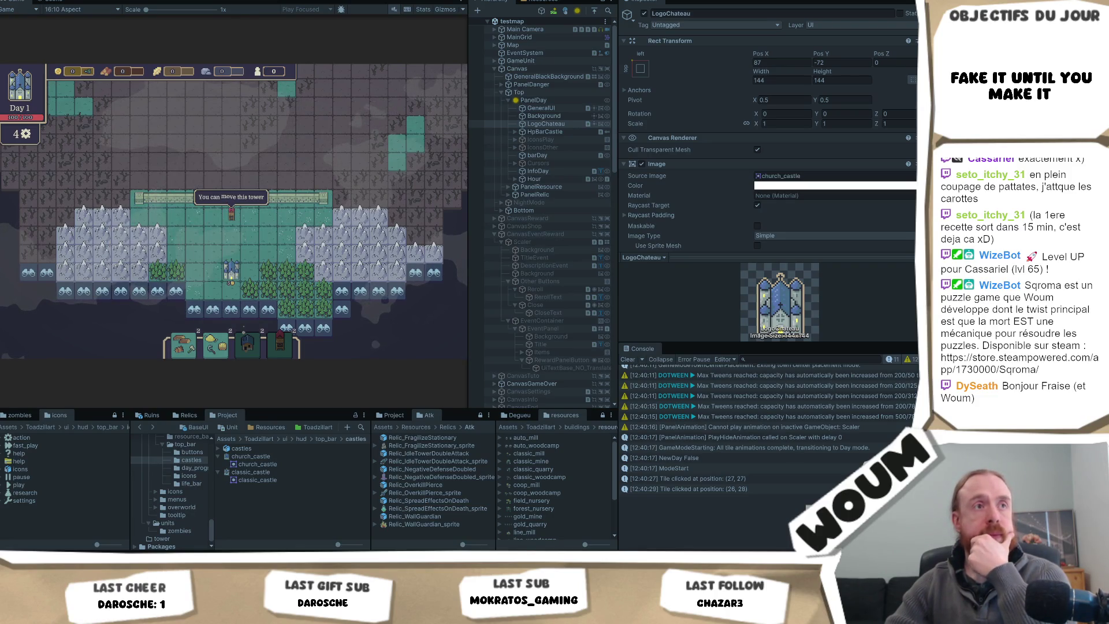
left_click(231, 215)
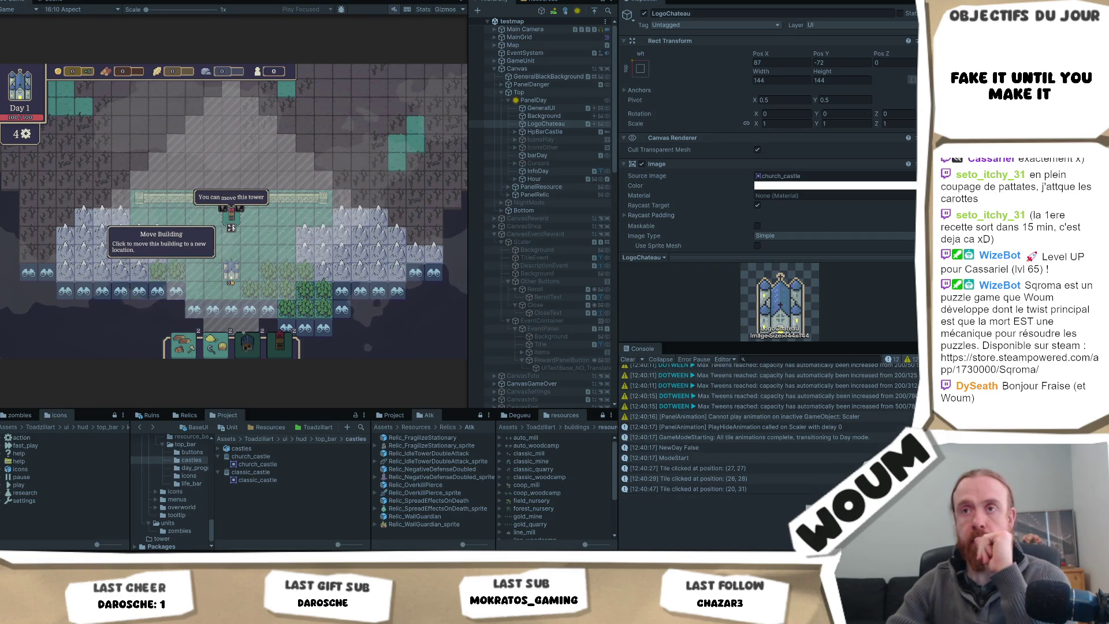
left_click(231, 227)
left_click(268, 215)
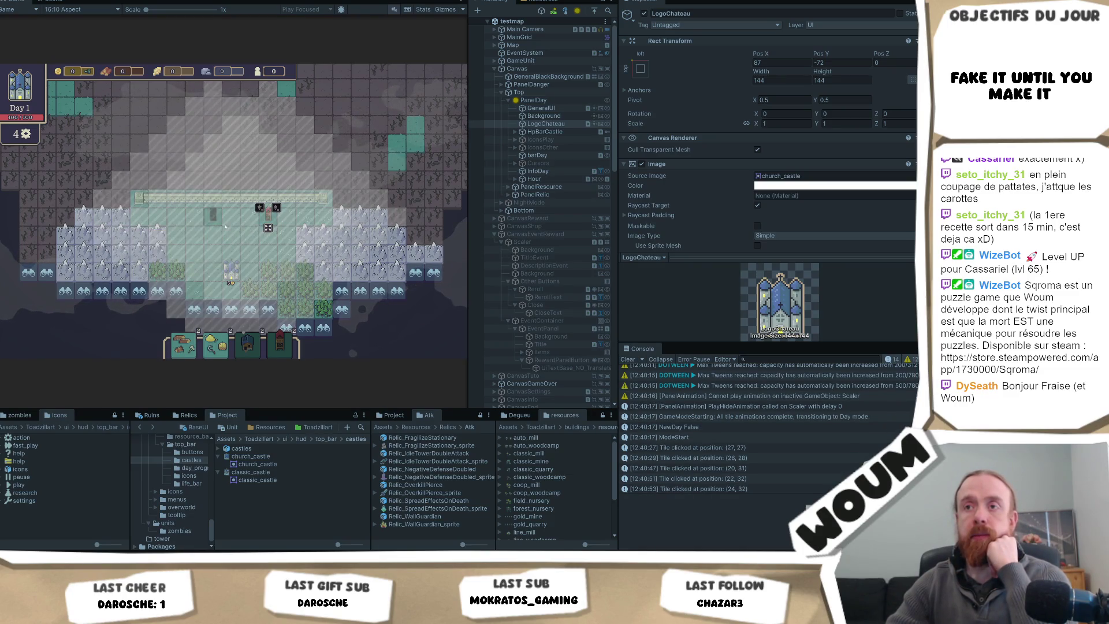
key("Escape")
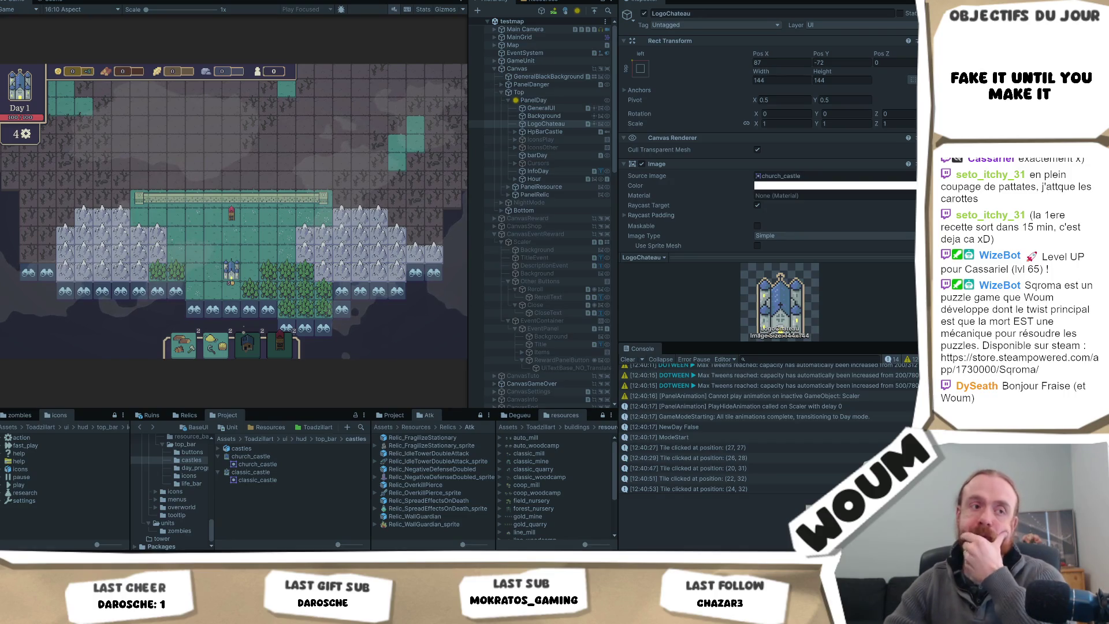